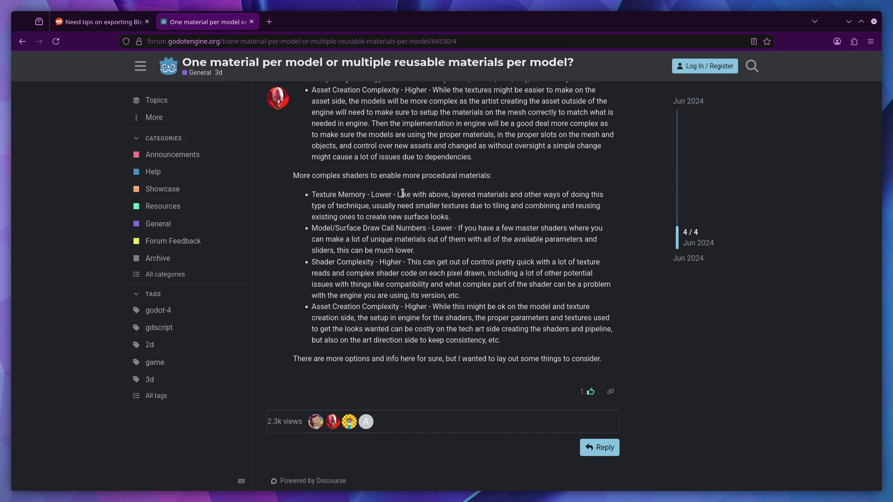
scroll(351, 247, up, 3)
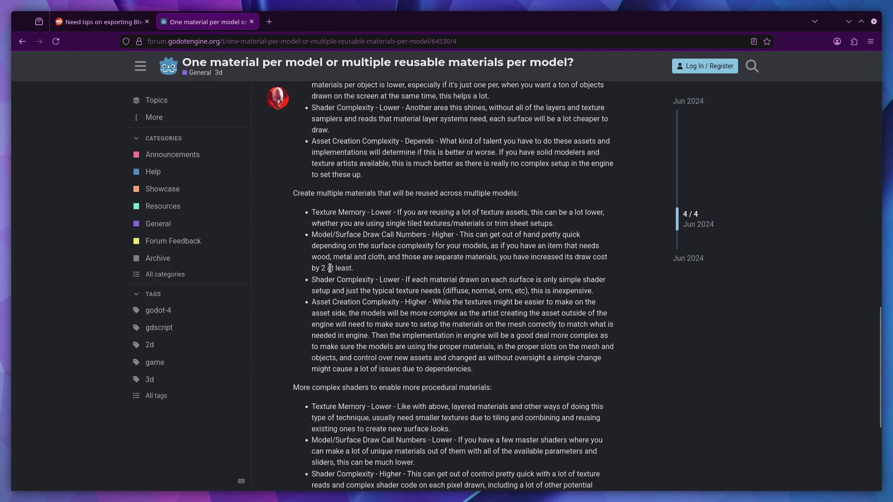
scroll(377, 254, up, 5)
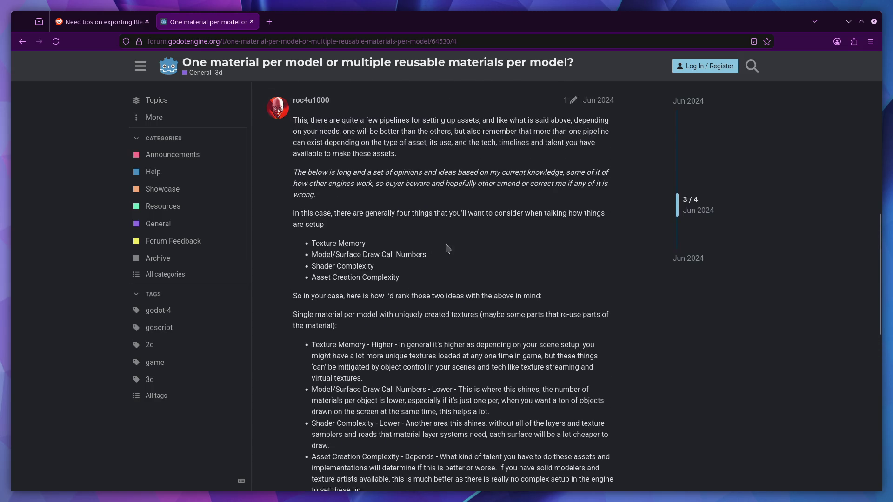
scroll(446, 246, down, 4)
scroll(446, 246, down, 1)
scroll(409, 191, down, 3)
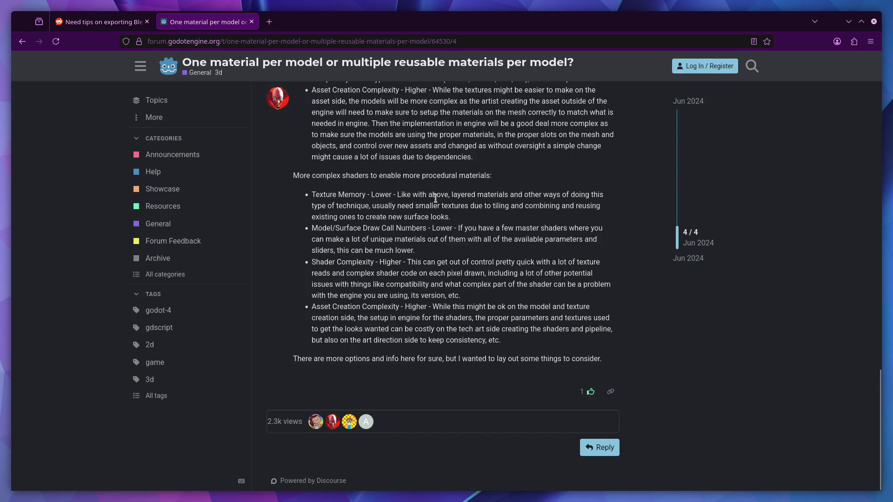
- Return from the forum thread to the Google results on material reuse
key(alt+Left)
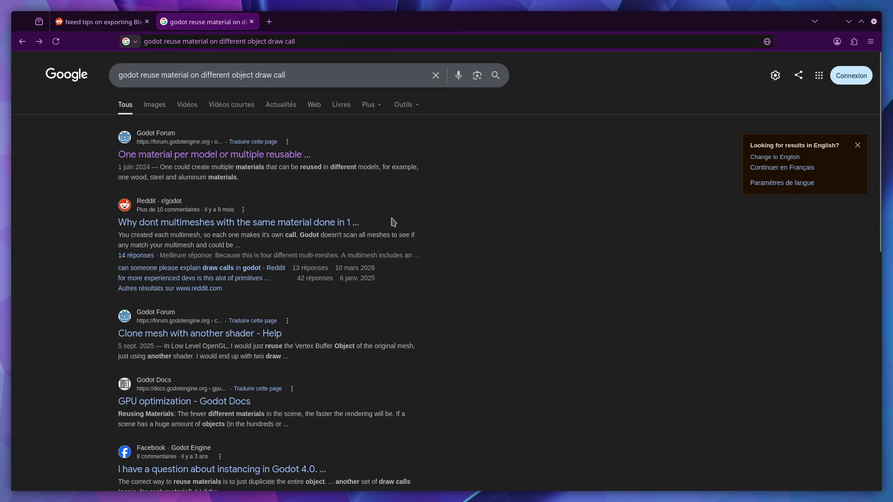
scroll(351, 237, down, 2)
scroll(332, 260, down, 1)
scroll(314, 287, up, 2)
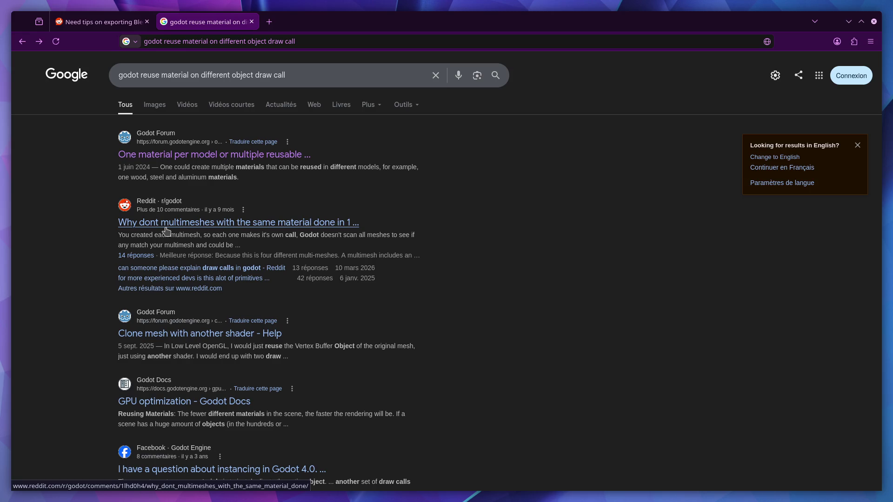
scroll(166, 231, down, 2)
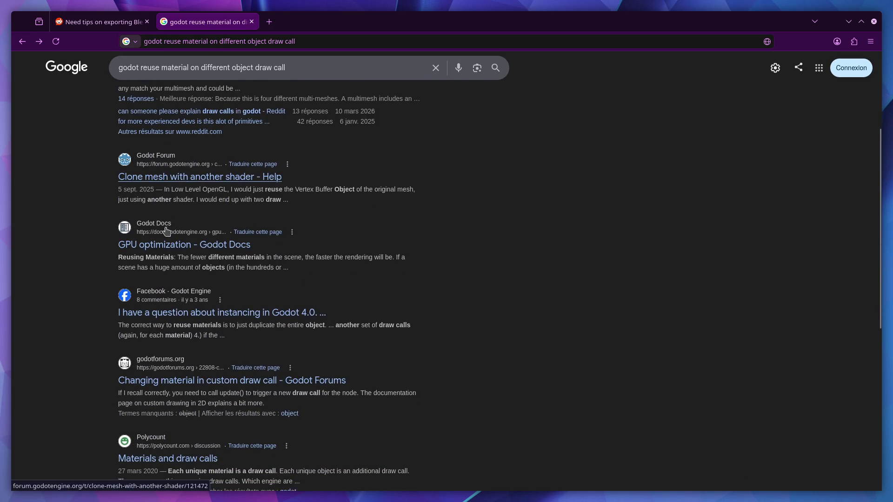
- Start a fresh browser tab for a godot search
click(269, 22)
text(godot)
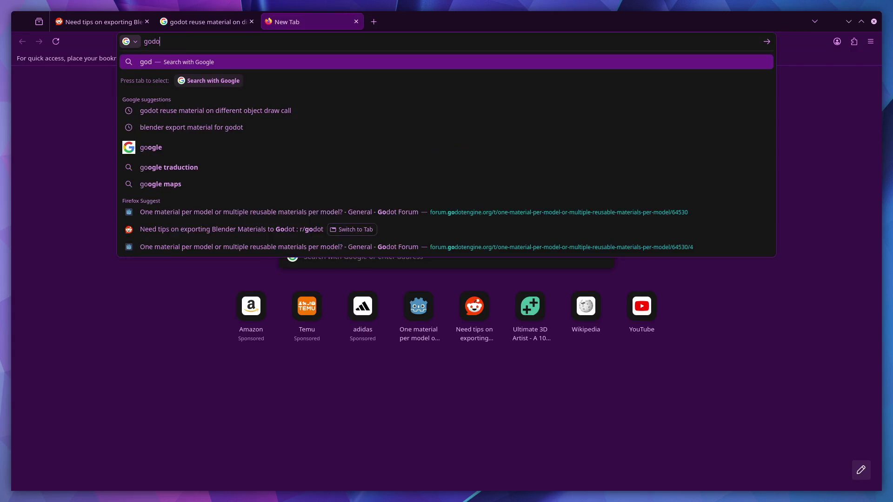
- Search for godot, reach the official site and its 4.6 documentation home
key(Return)
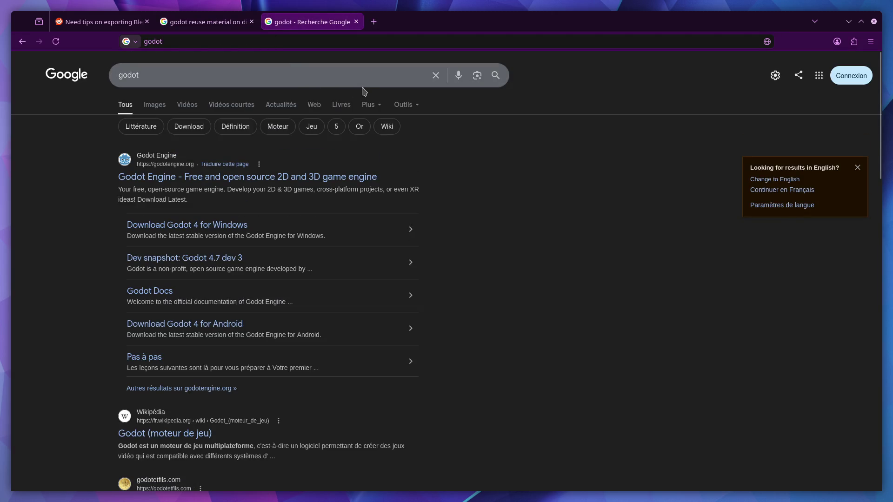
click(197, 178)
mouse_move(311, 68)
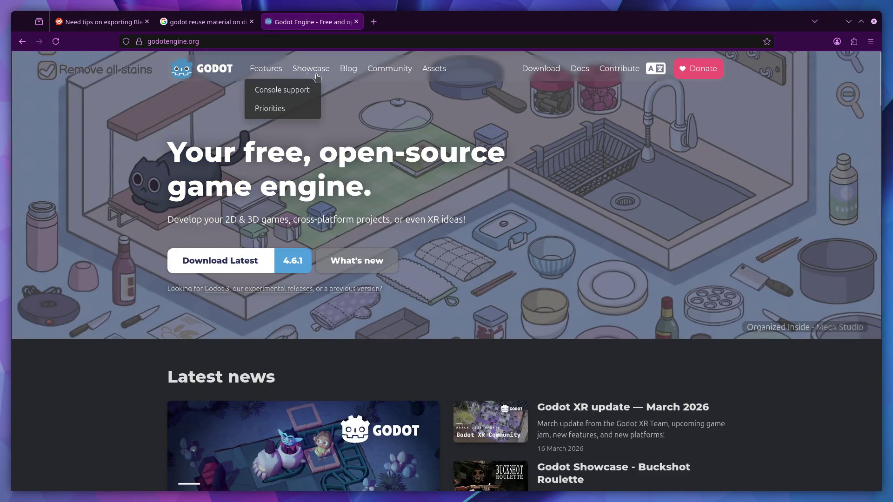
click(579, 68)
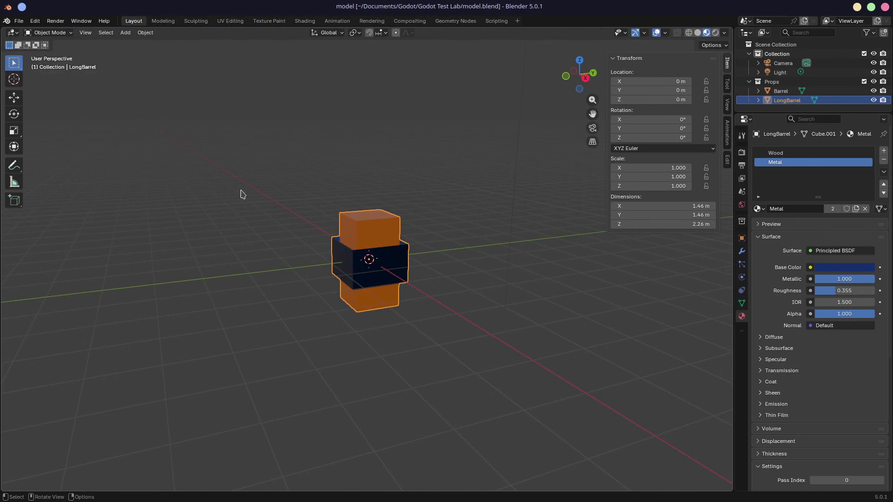
- Orbit the LongBarrel model in Blender to view its Wood and Metal materials
mouse_move(239, 194)
middle_down()
mouse_move(410, 235)
mouse_move(256, 199)
middle_up()
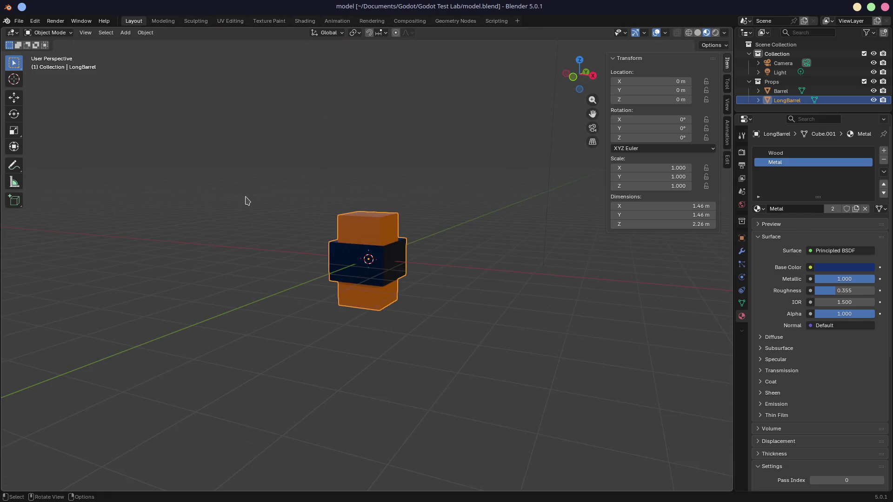
- Switch windows from Blender to the Godot editor with the barrel scene
key(alt)
key(alt+Tab)
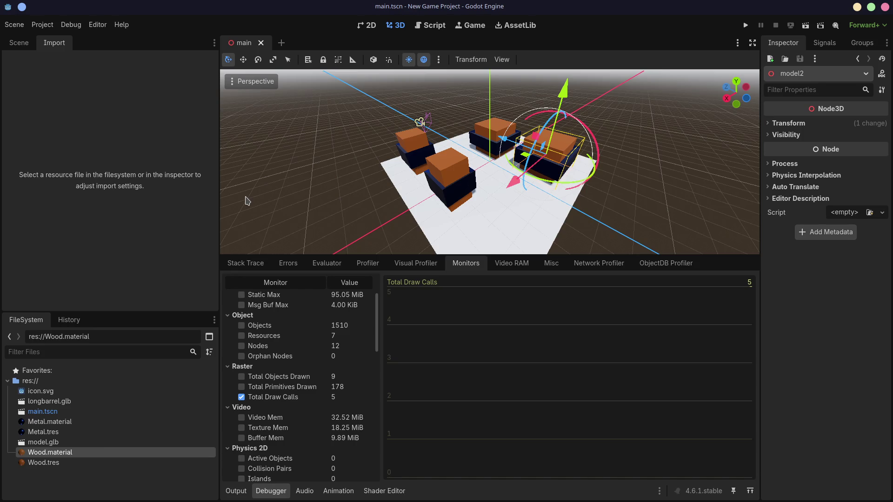
- Switch back to Firefox's Godot Docs and start a new blank tab
key(alt+Tab)
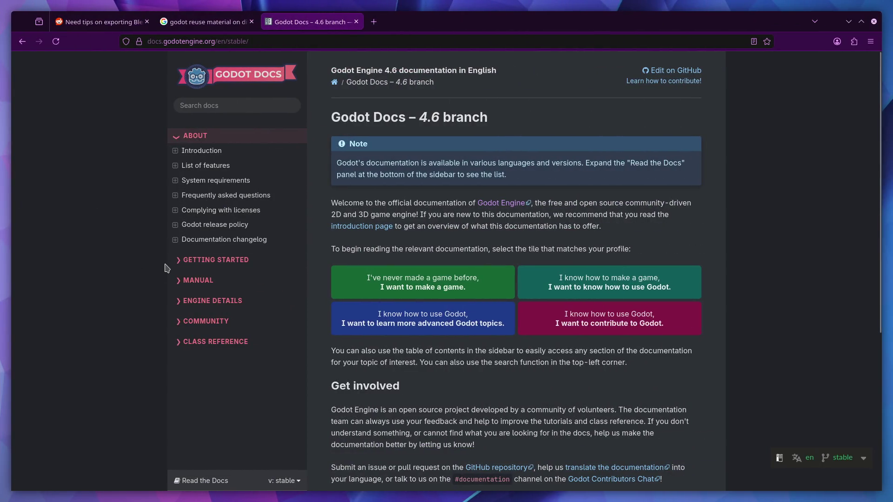
click(373, 22)
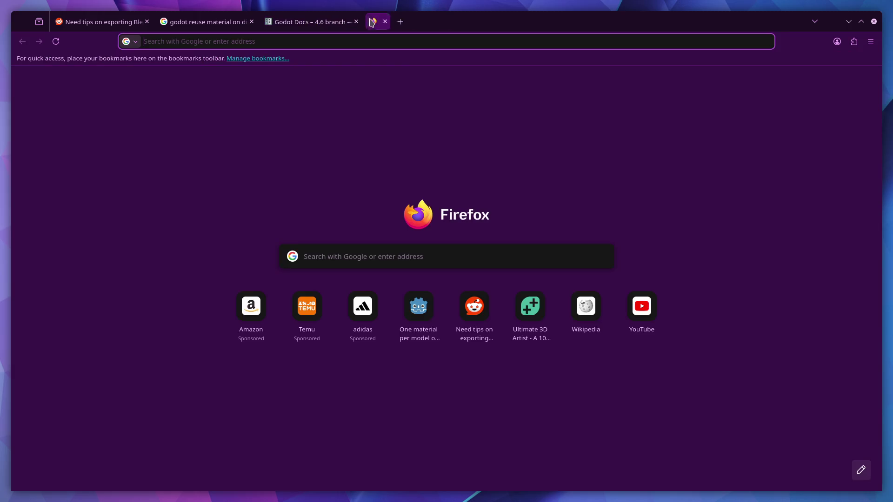
text(gamedev.tv)
- Load the GameDev.tv home page, then return to the Godot Docs tab
key(Return)
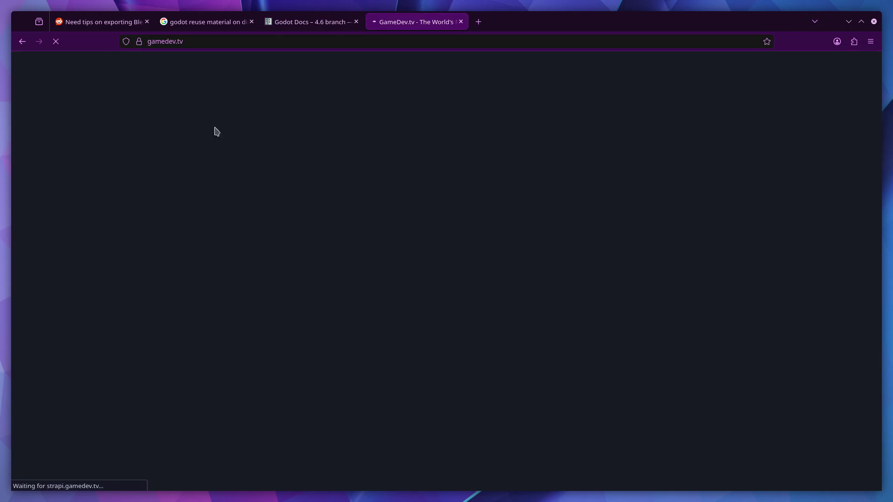
scroll(199, 195, down, 5)
scroll(365, 272, down, 5)
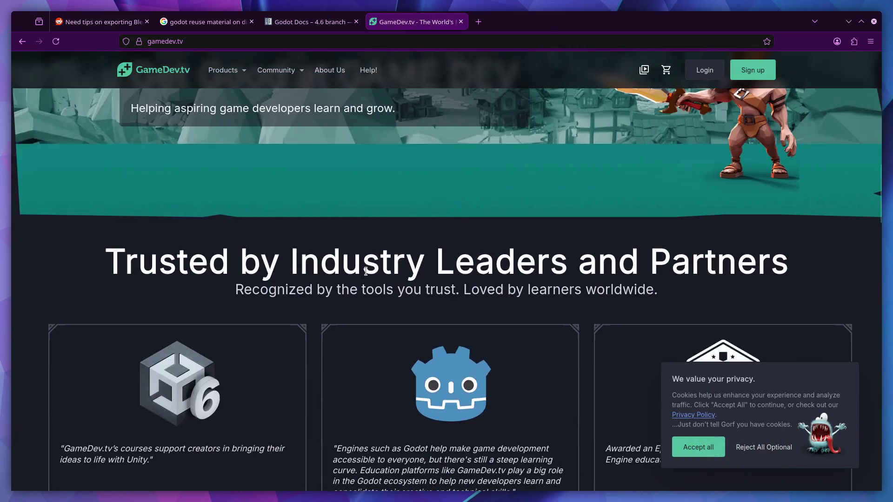
scroll(365, 273, up, 10)
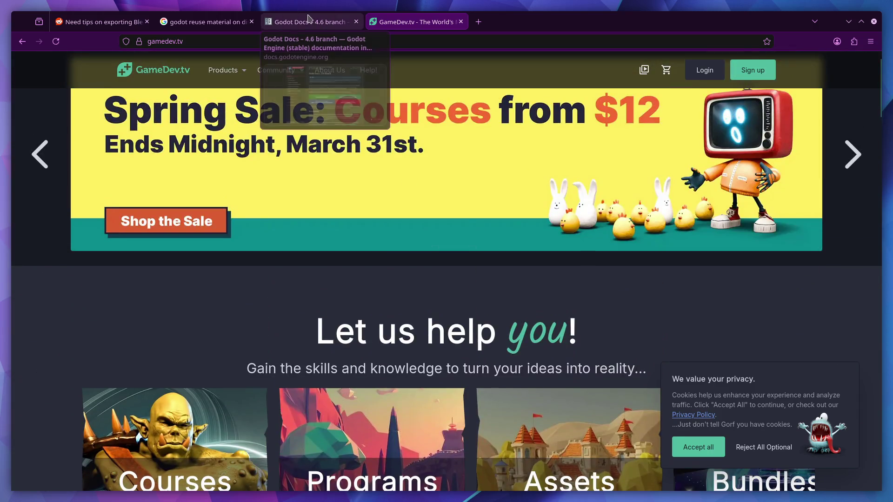
click(309, 22)
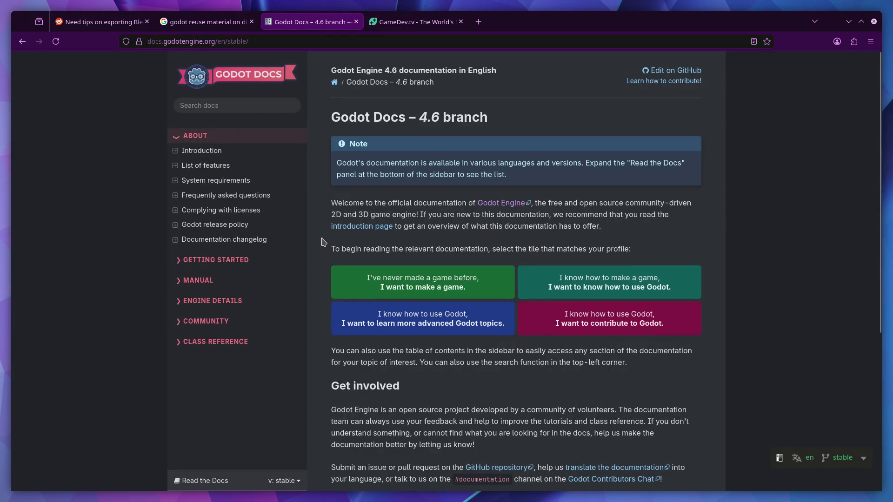
scroll(265, 256, down, 1)
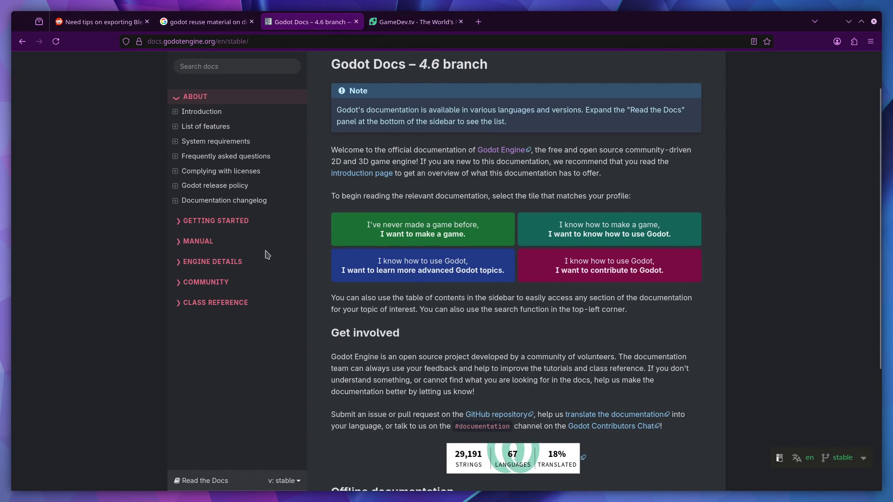
scroll(265, 255, down, 2)
scroll(266, 254, down, 2)
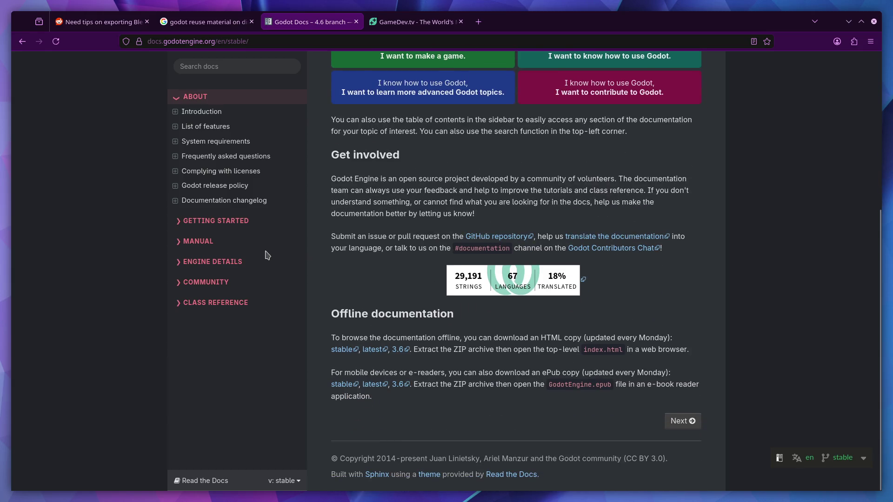
- Expand the docs sidebar through MANUAL > 3D, browsing Optimization and Tools topics
click(181, 221)
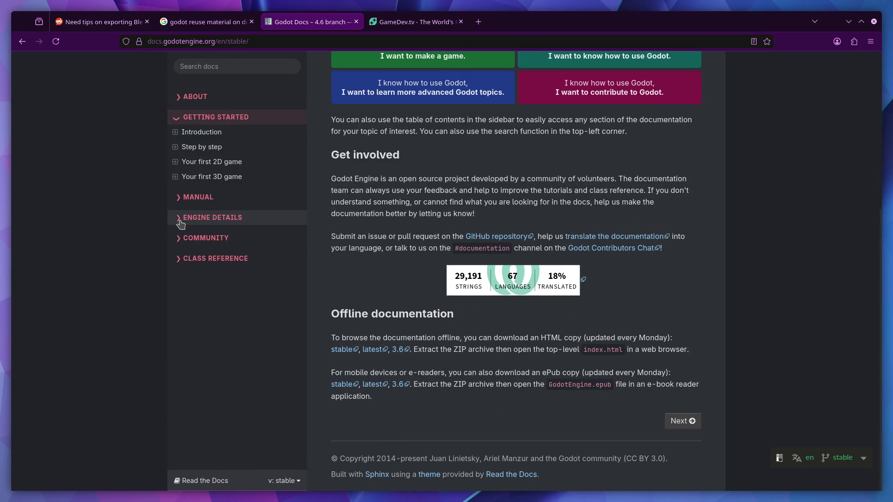
click(185, 198)
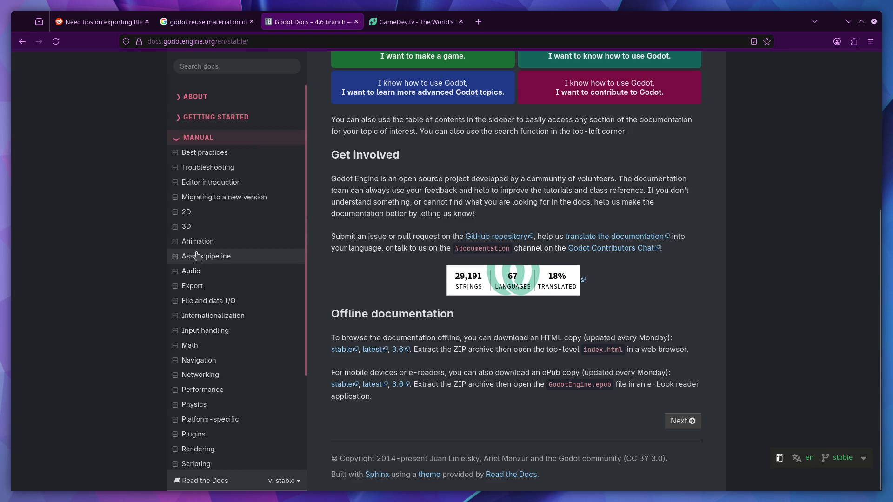
click(189, 226)
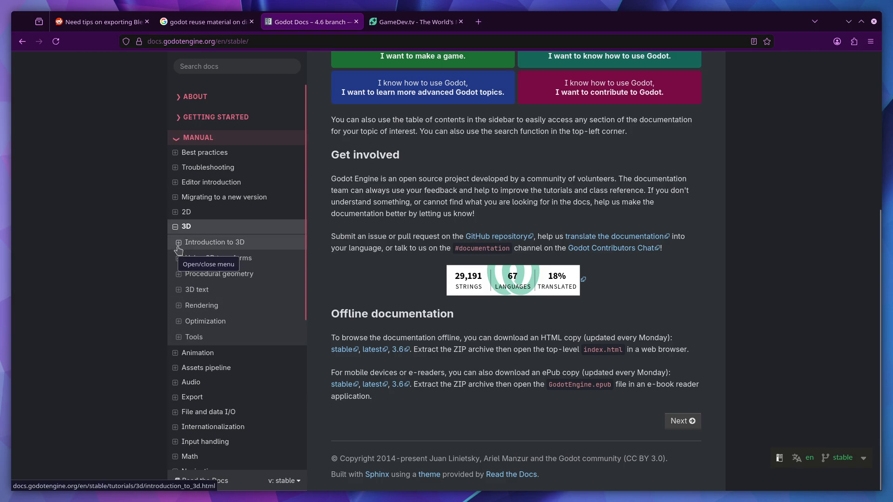
click(210, 321)
scroll(227, 294, down, 2)
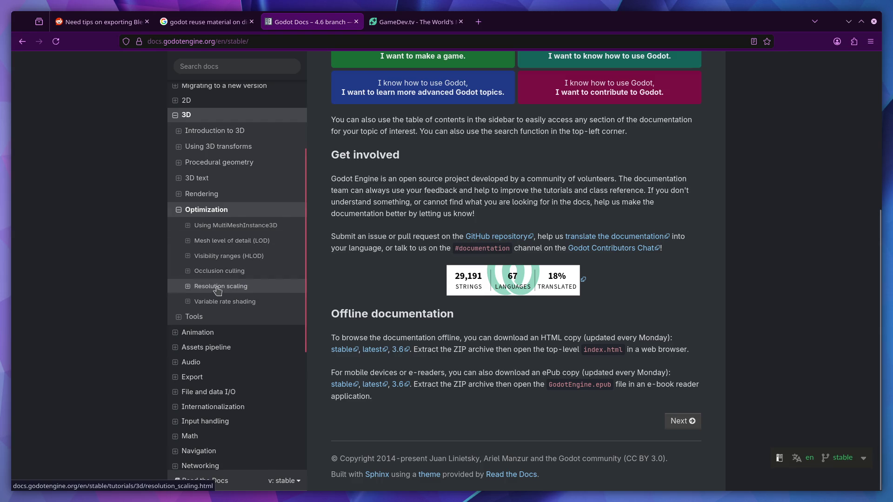
click(196, 316)
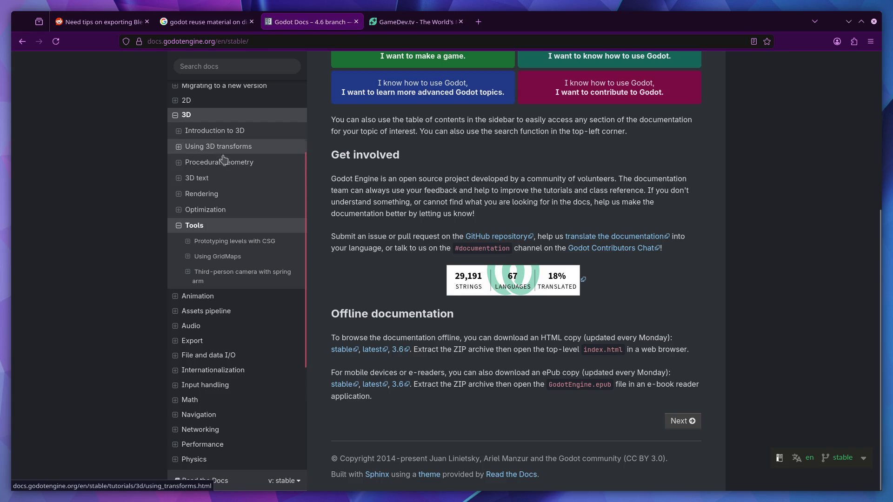
- Reach the Introduction to 3D page from the expanded 3D section
click(179, 130)
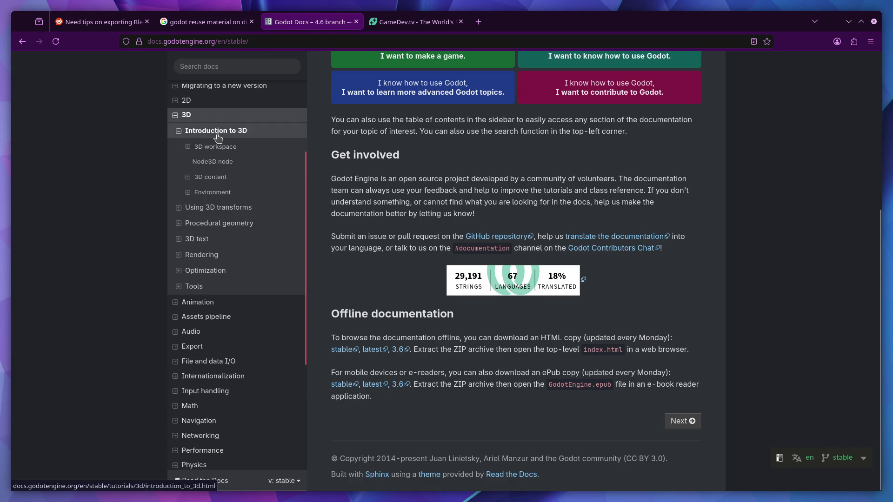
click(216, 133)
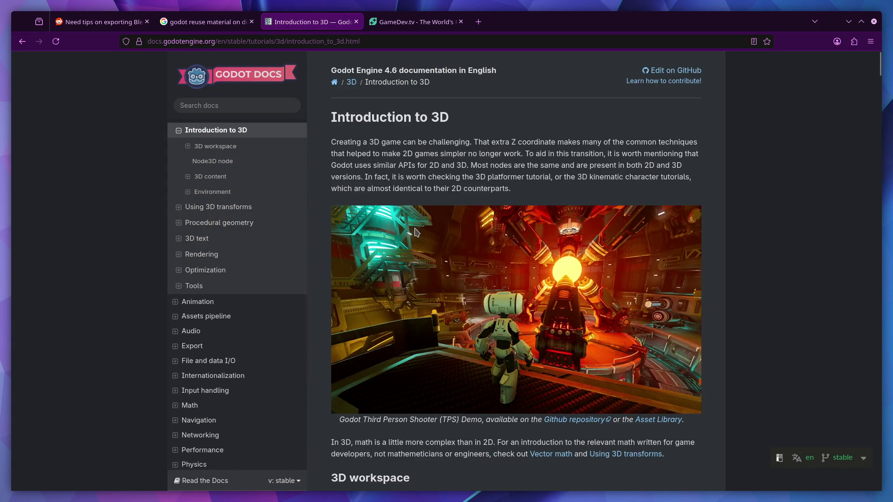
scroll(416, 232, down, 2)
scroll(414, 232, down, 5)
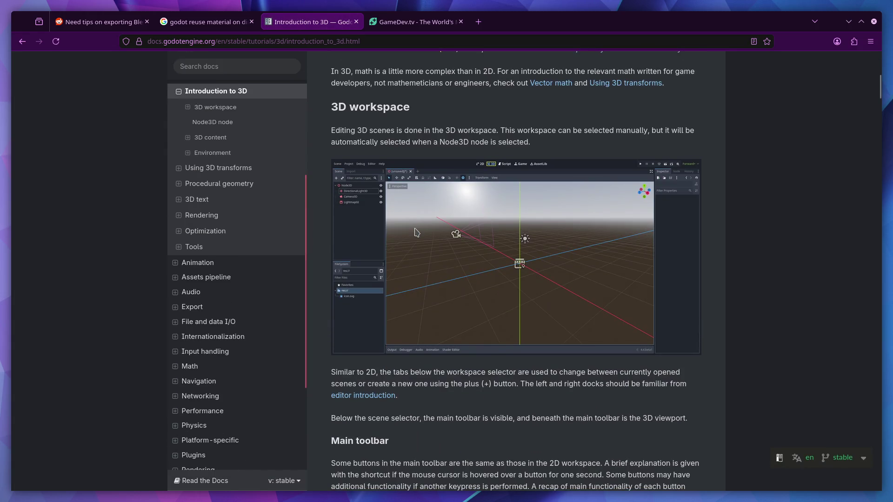
scroll(415, 233, down, 3)
scroll(415, 232, down, 3)
scroll(415, 232, down, 2)
scroll(415, 233, down, 3)
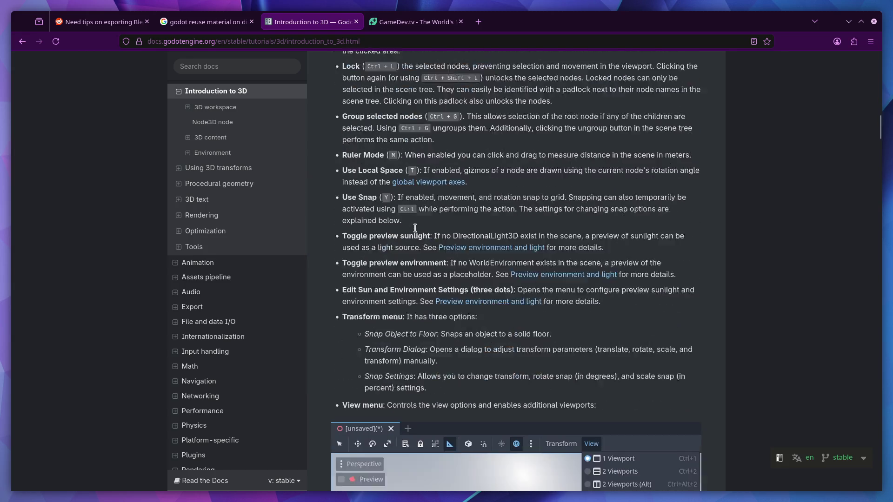
scroll(415, 231, down, 1)
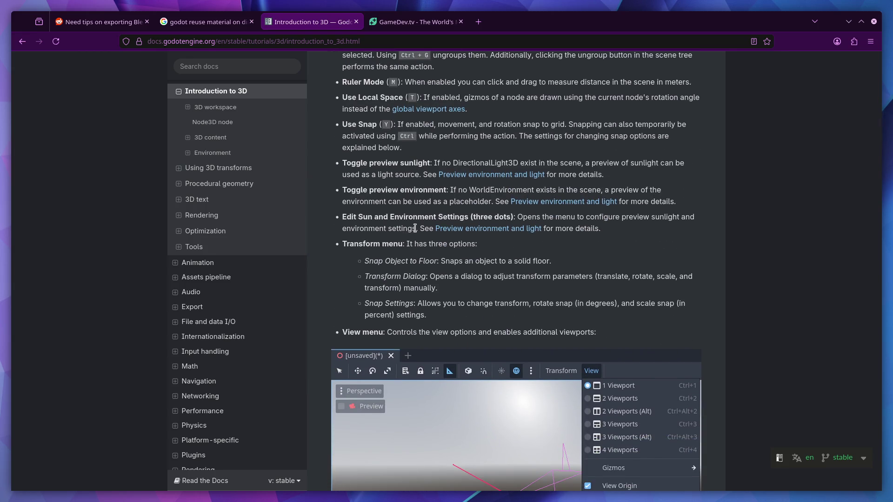
scroll(415, 228, down, 2)
scroll(415, 228, down, 3)
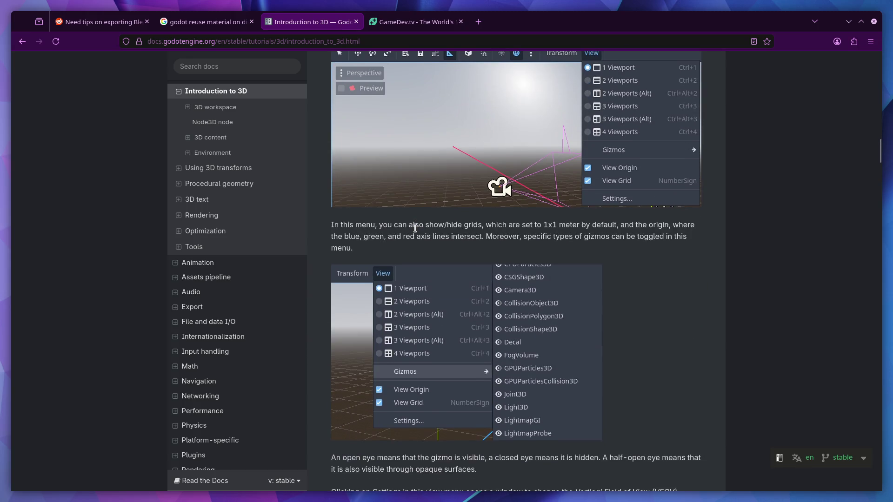
scroll(415, 228, down, 3)
scroll(416, 229, down, 3)
scroll(415, 231, down, 3)
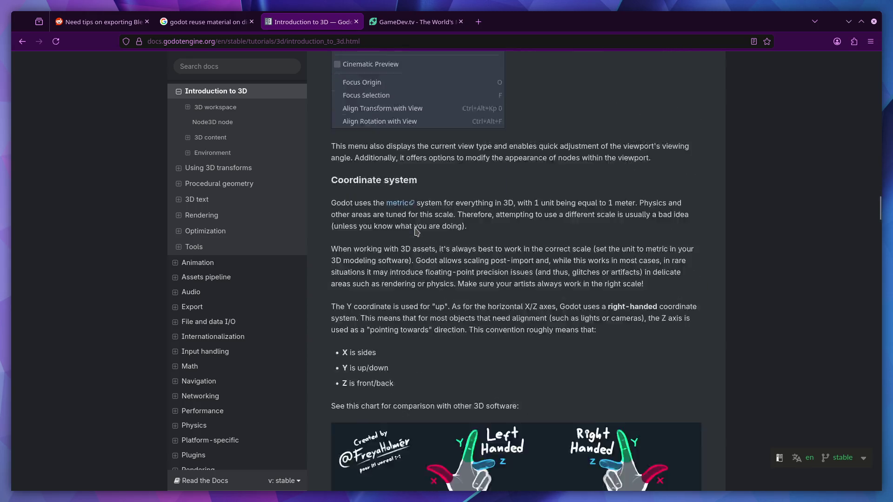
scroll(416, 232, down, 3)
scroll(414, 232, down, 1)
scroll(415, 231, down, 1)
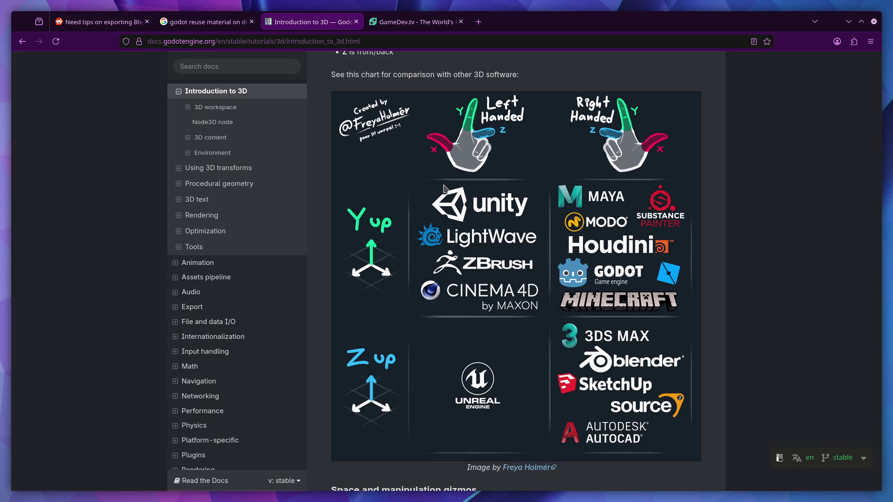
scroll(443, 188, down, 3)
scroll(610, 187, up, 2)
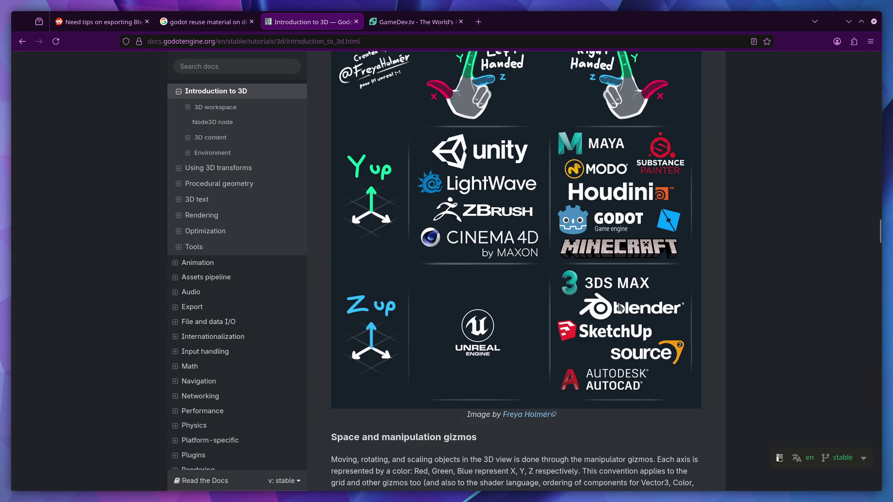
scroll(572, 260, down, 5)
scroll(571, 260, down, 3)
scroll(571, 261, down, 5)
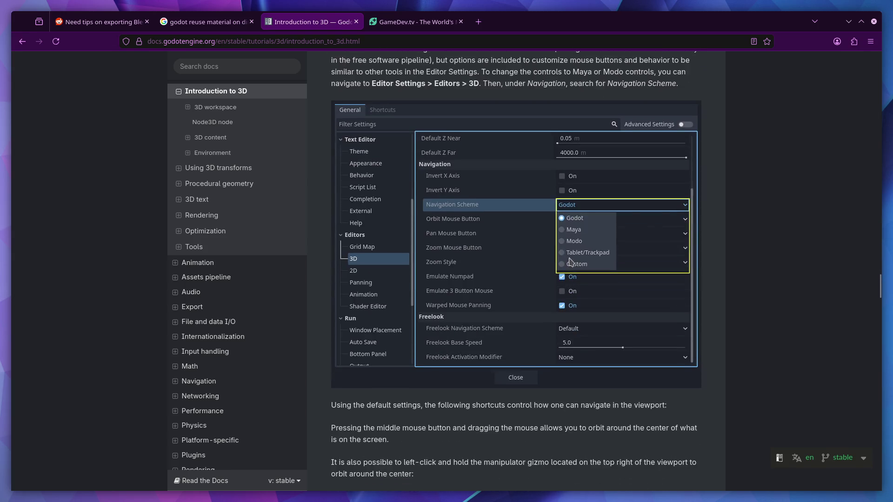
scroll(571, 262, down, 3)
scroll(571, 262, down, 4)
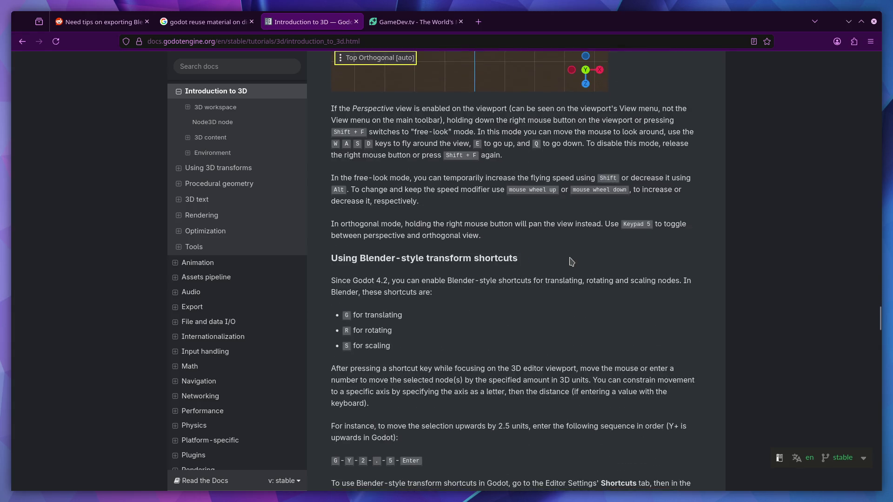
scroll(570, 261, down, 3)
scroll(571, 262, down, 2)
scroll(571, 262, down, 2)
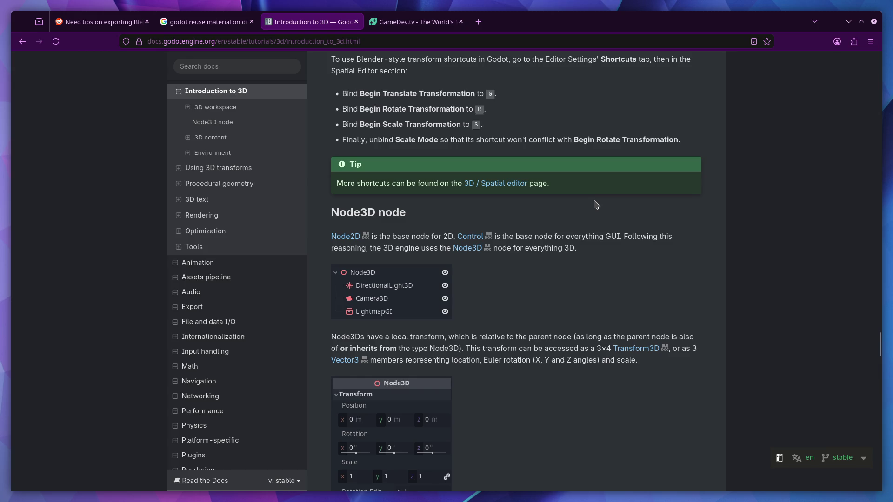
- Start a new blank tab after reading through the Node3D section
click(478, 21)
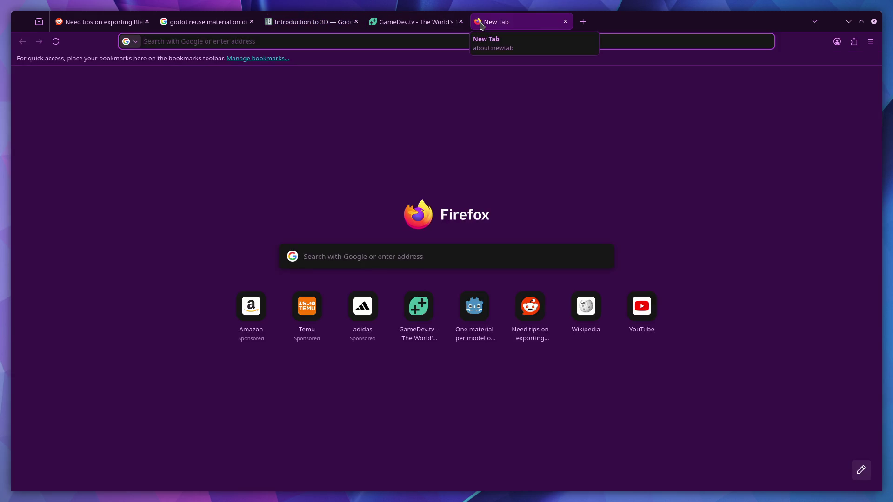
text(itch.)
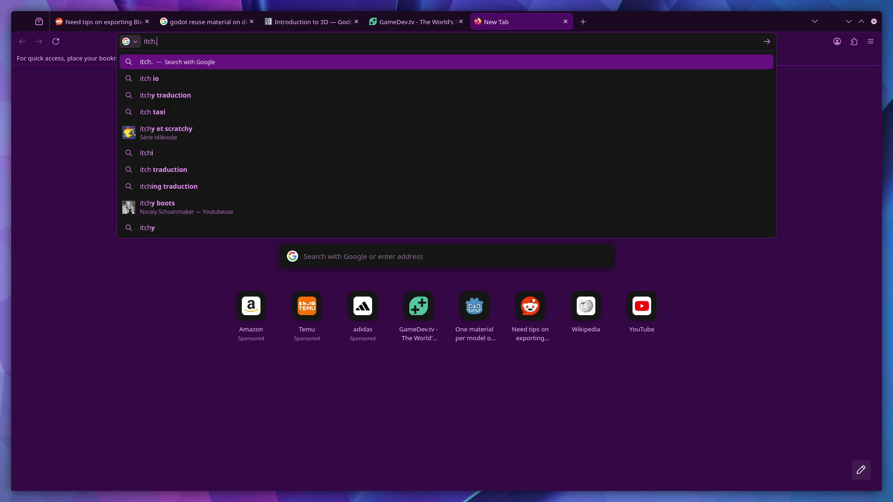
text(io)
- Load itch.io, search the developer's name and reach their profile page
key(Return)
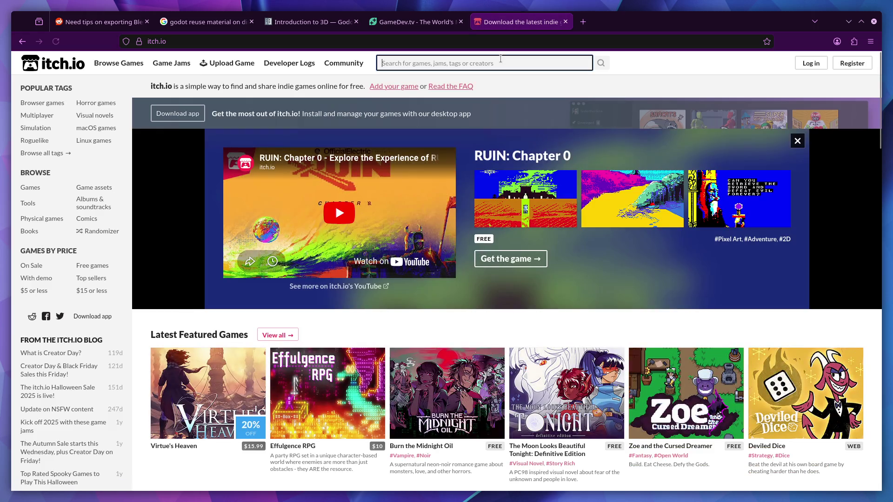
text(mdossan)
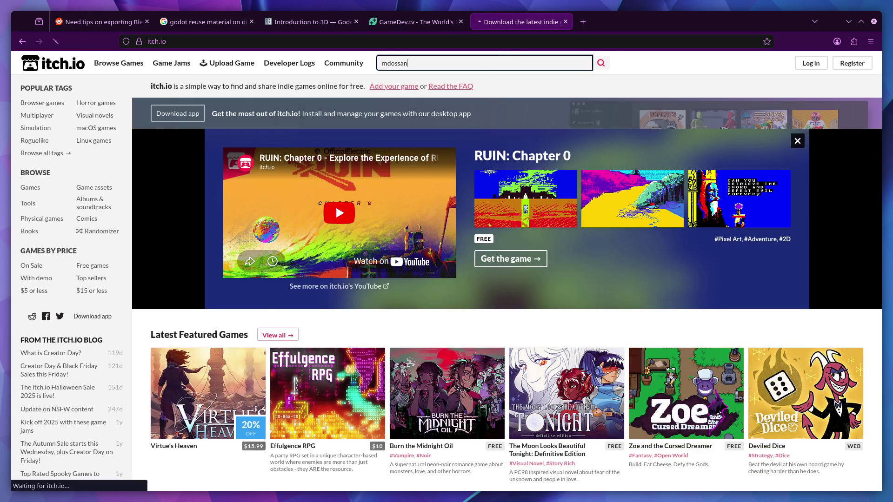
key(Return)
click(181, 274)
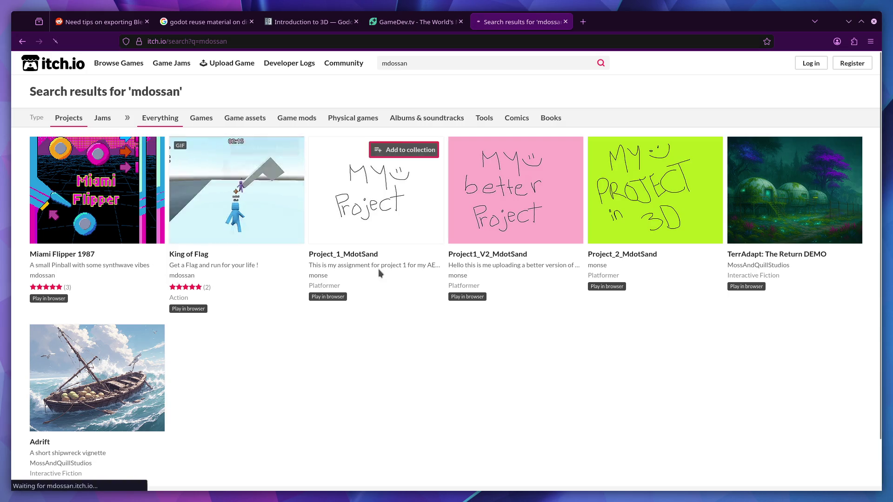
scroll(530, 281, down, 5)
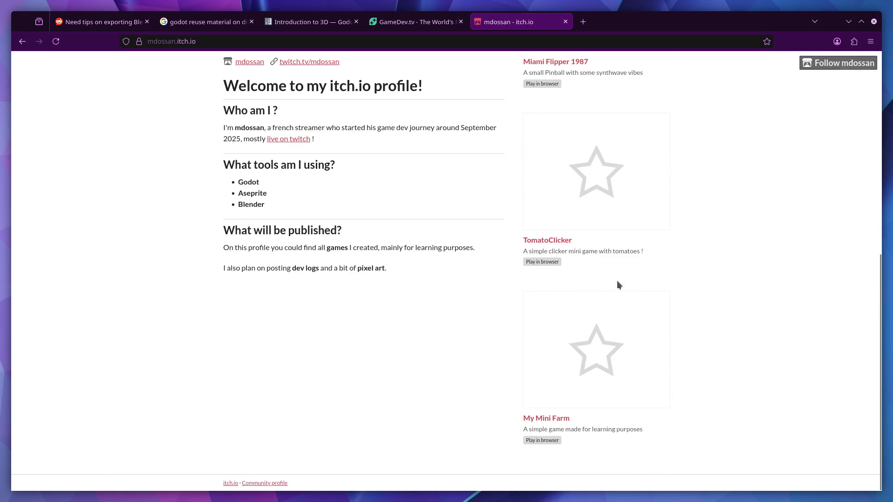
- Run My Mini Farm, walk the farmer and pick up a carrot, then go back to the profile
click(579, 354)
click(437, 176)
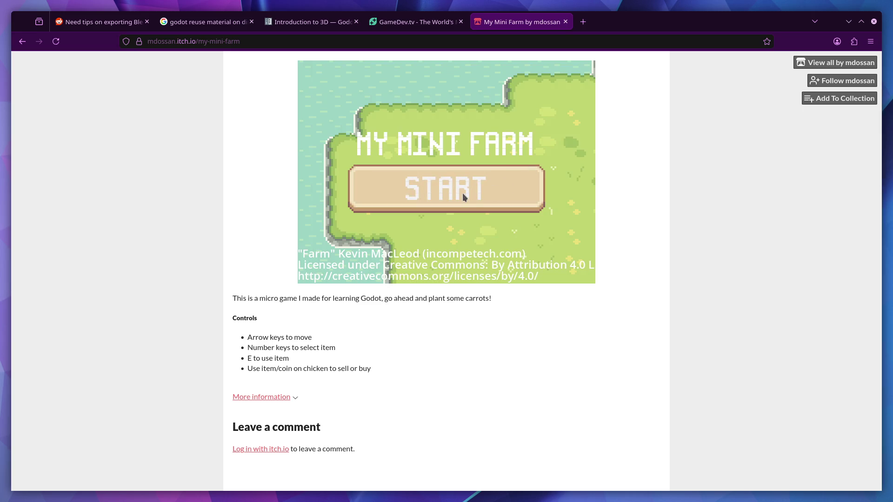
key(Down)
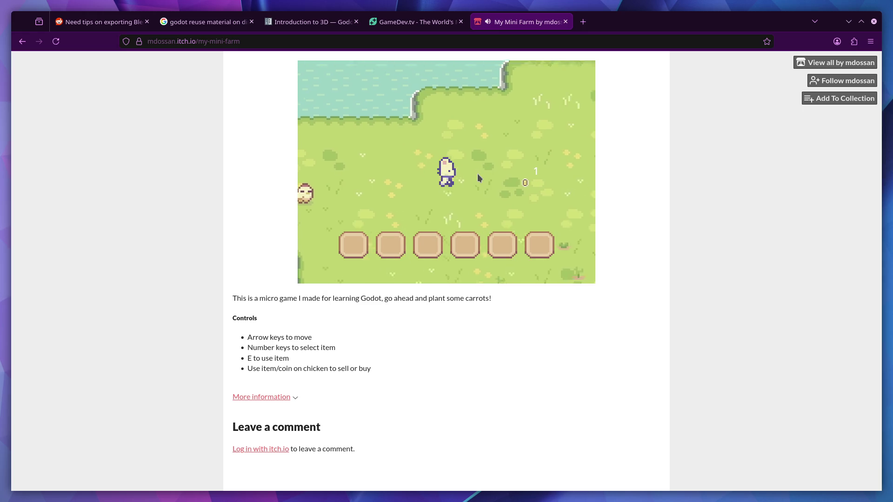
key(Up)
key(Down)
key(Down)
key(Right)
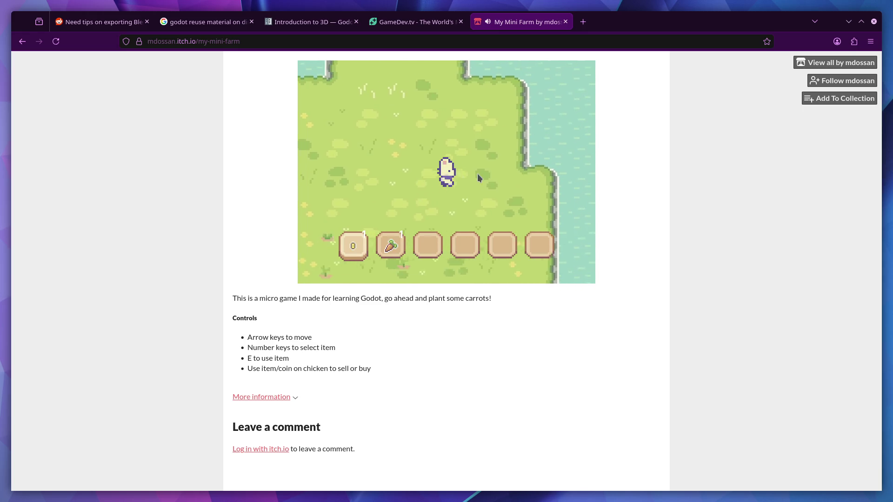
key(Left)
key(Left)
key(Left)
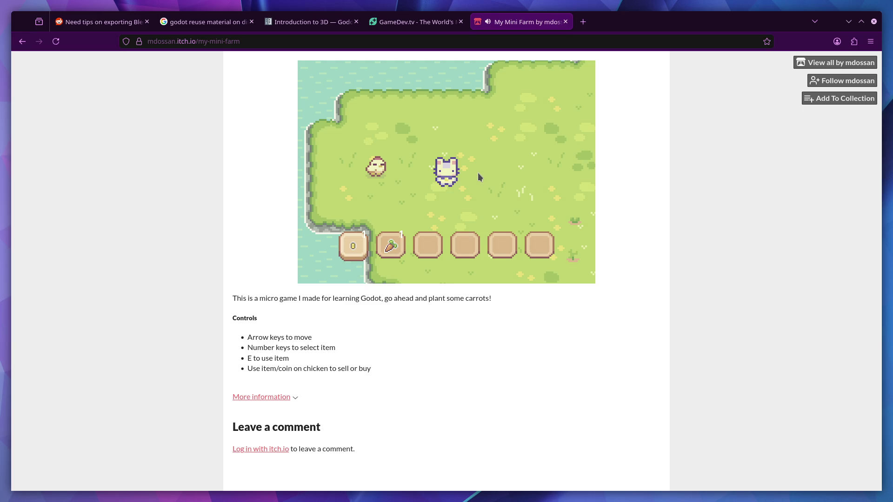
key(alt+Left)
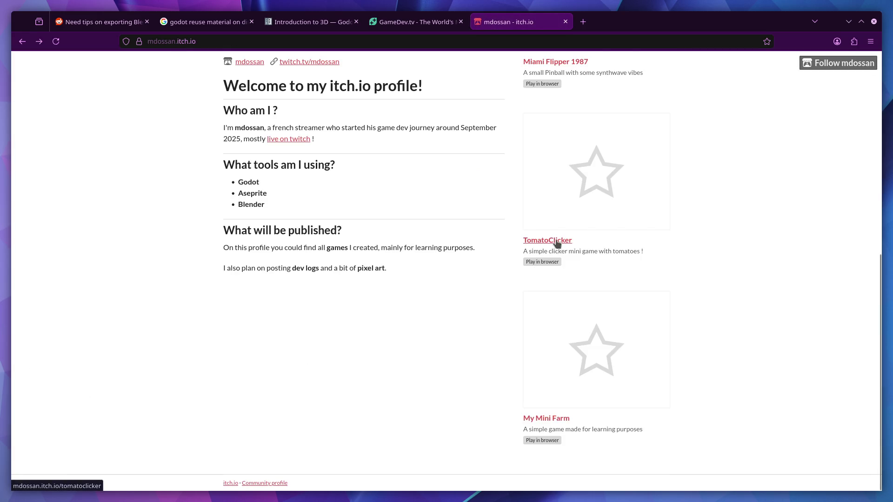
- Run TomatoClicker, collect tomatoes and buy the Ketchup upgrade, then go back to the profile
click(556, 242)
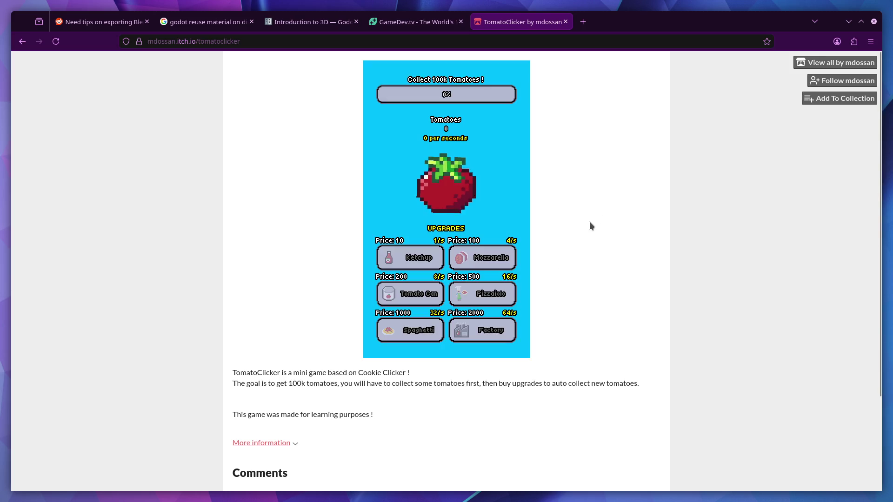
click(434, 195)
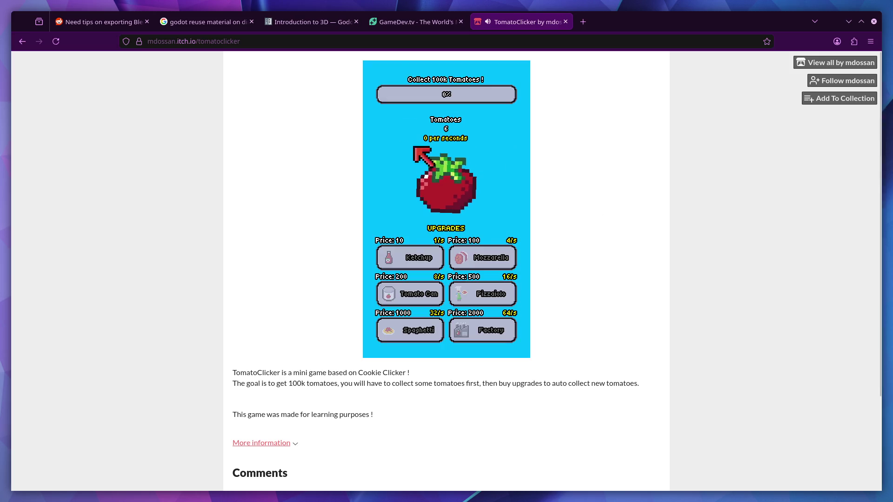
click(446, 183)
click(447, 183)
click(446, 183)
click(411, 257)
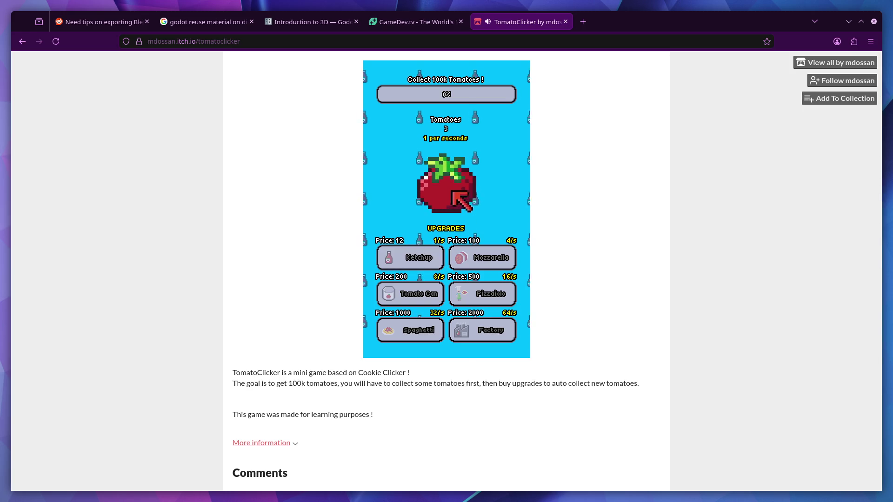
click(450, 187)
click(453, 190)
click(450, 188)
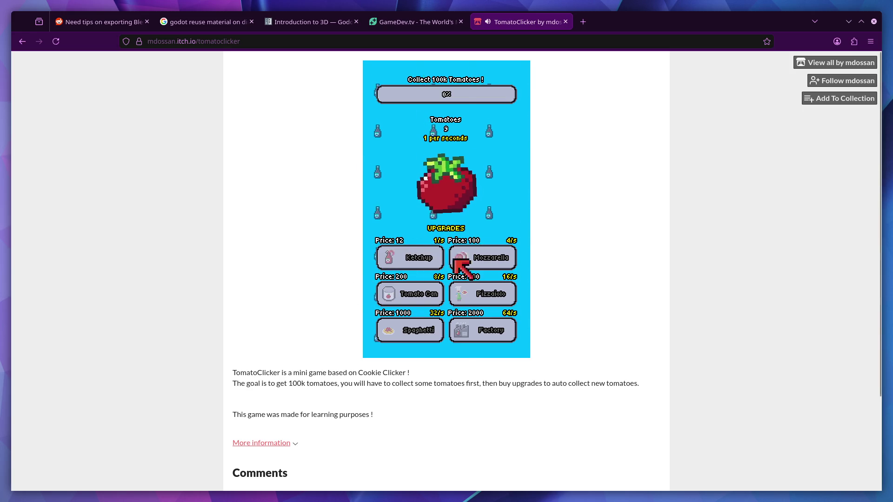
click(449, 189)
key(alt+Left)
scroll(556, 279, up, 2)
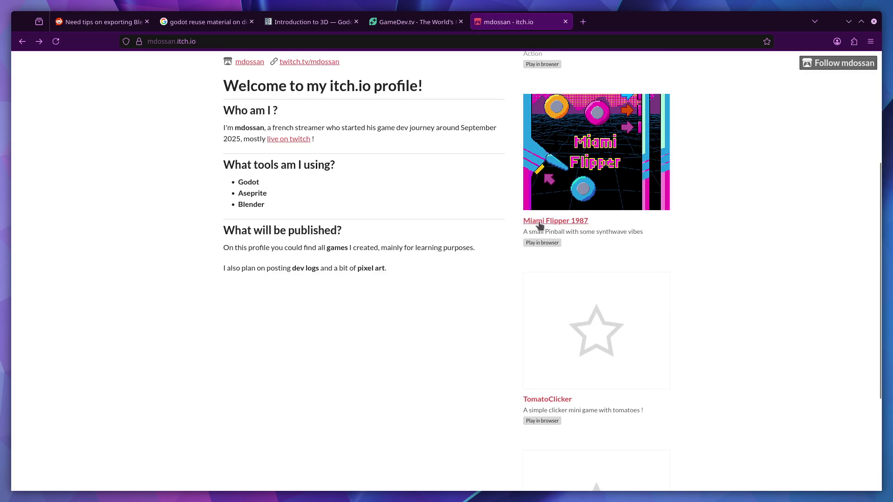
- Play Miami Flipper 1987 from the developer's profile, then return to the profile page
click(583, 240)
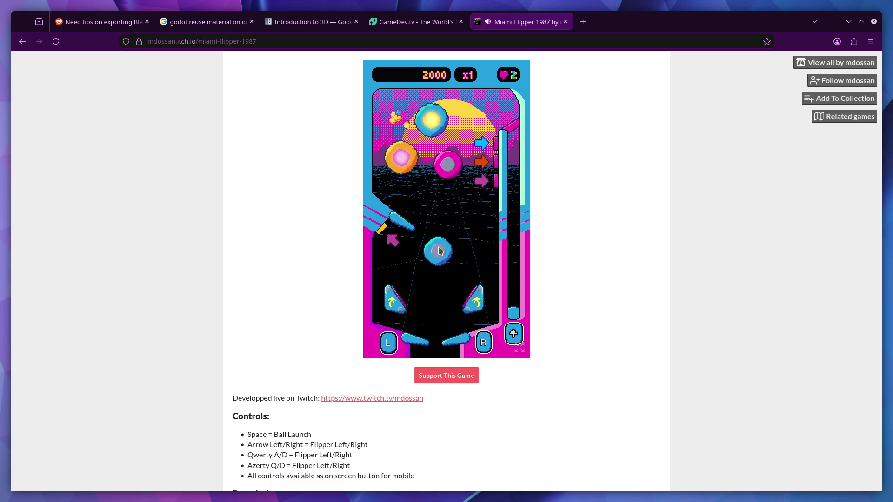
key(Left)
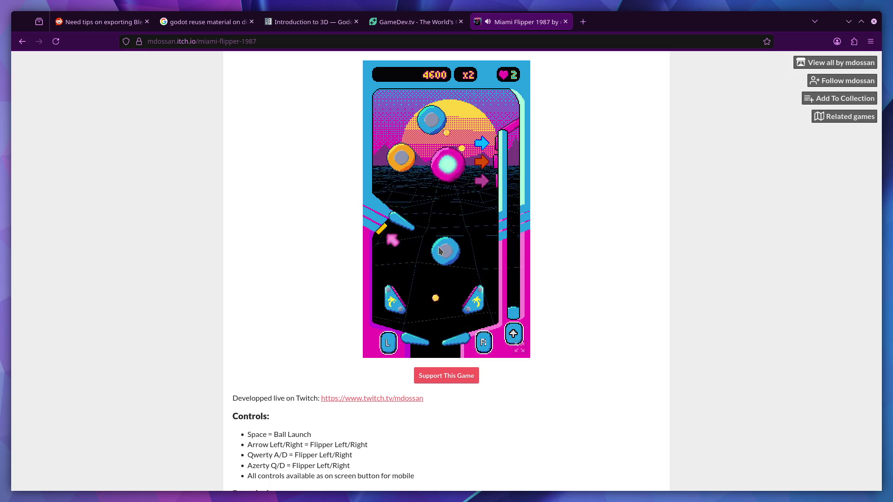
key(alt+Left)
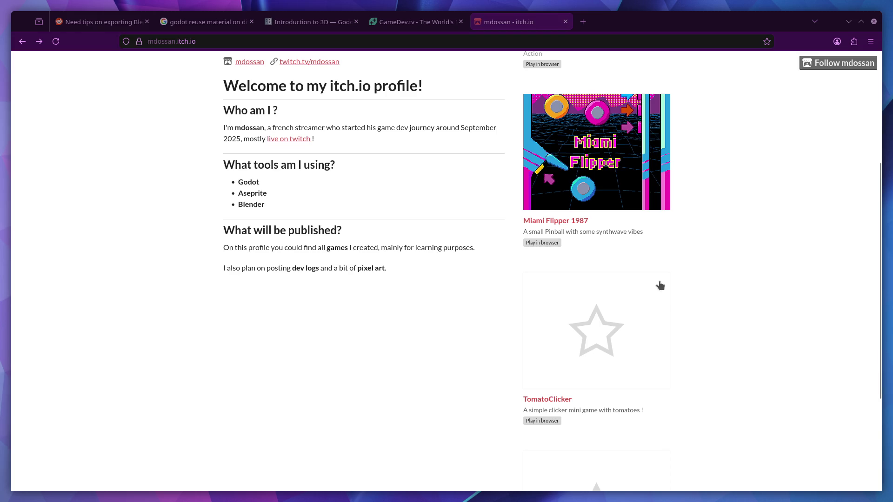
scroll(660, 285, up, 5)
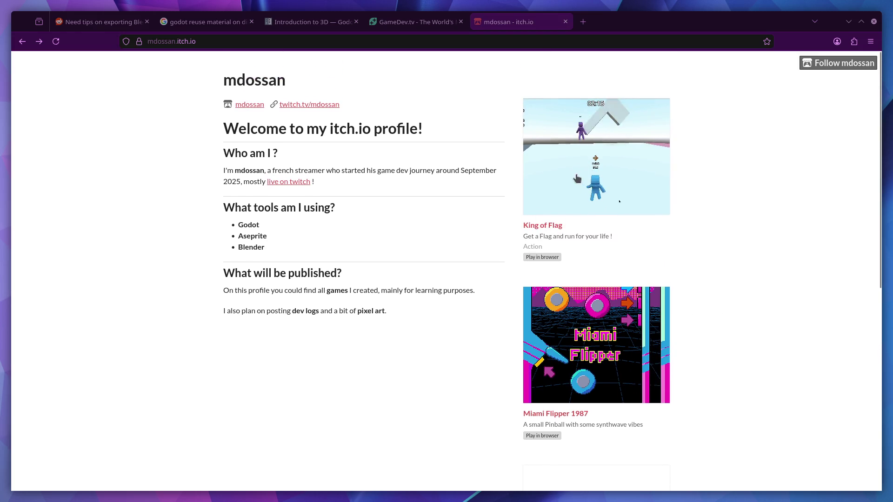
- Open King of Flag and its newest devlog post on multiplayer improvement and the timer
click(577, 179)
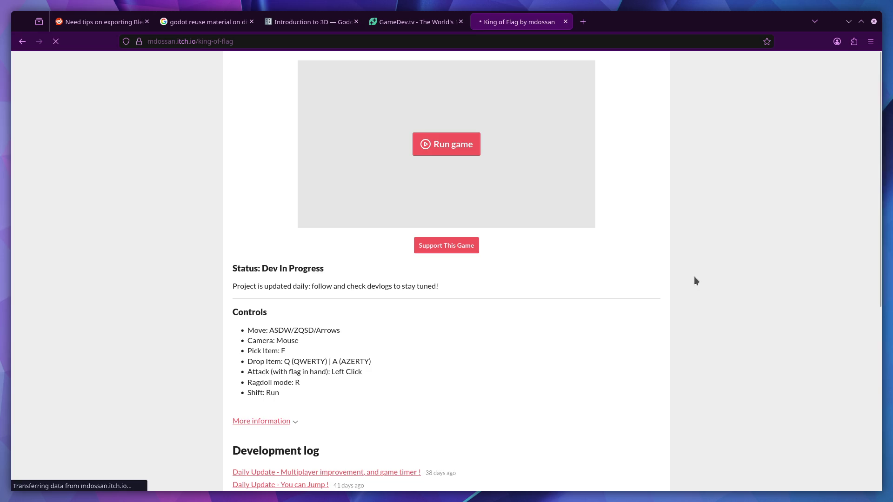
scroll(410, 310, down, 5)
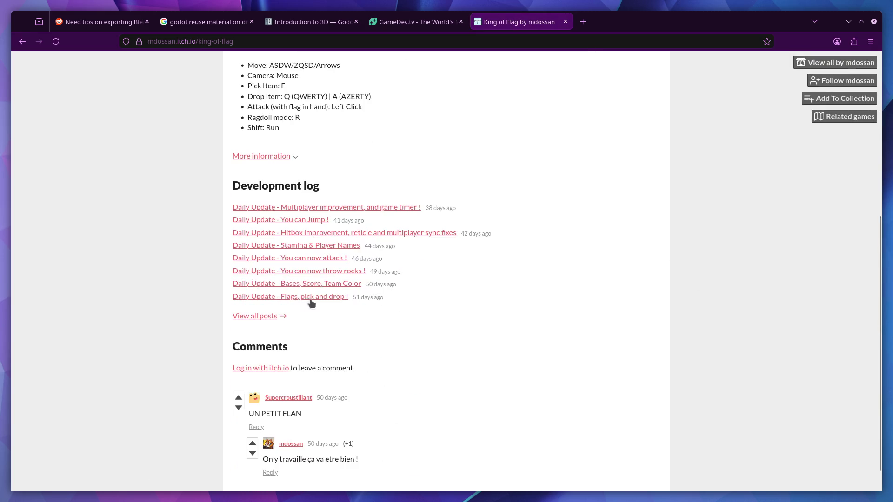
click(311, 207)
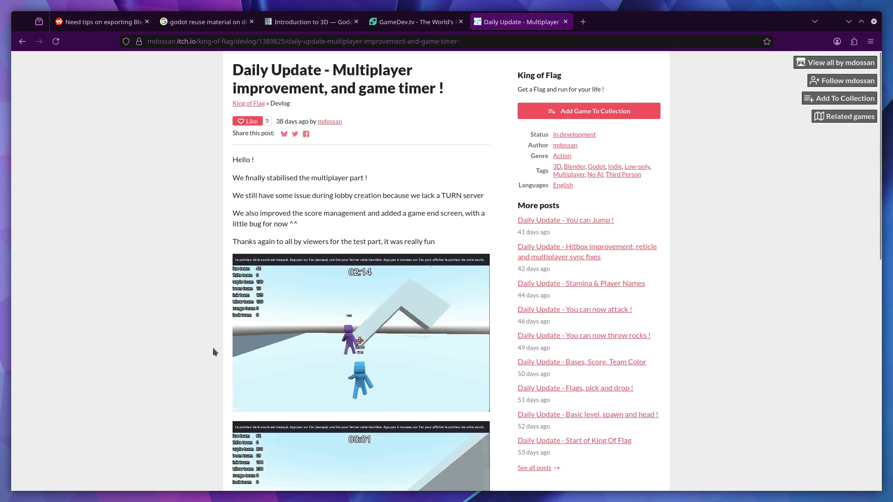
scroll(211, 344, down, 2)
scroll(212, 343, down, 1)
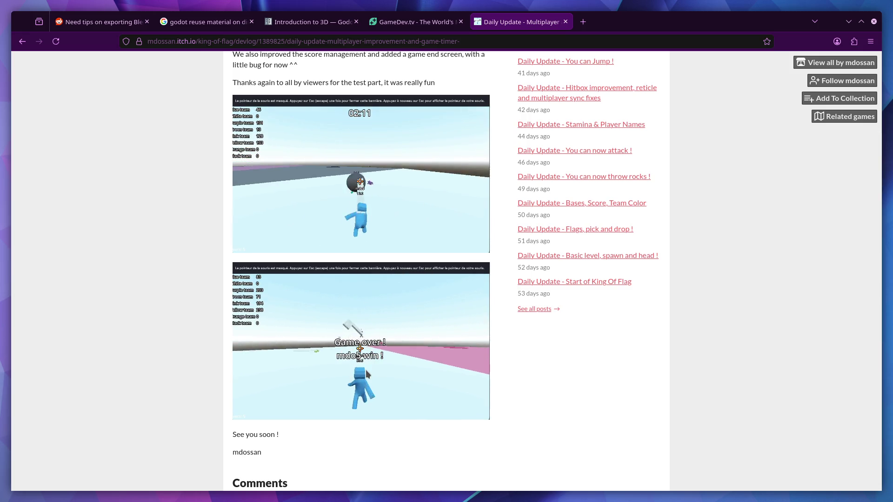
scroll(319, 377, down, 3)
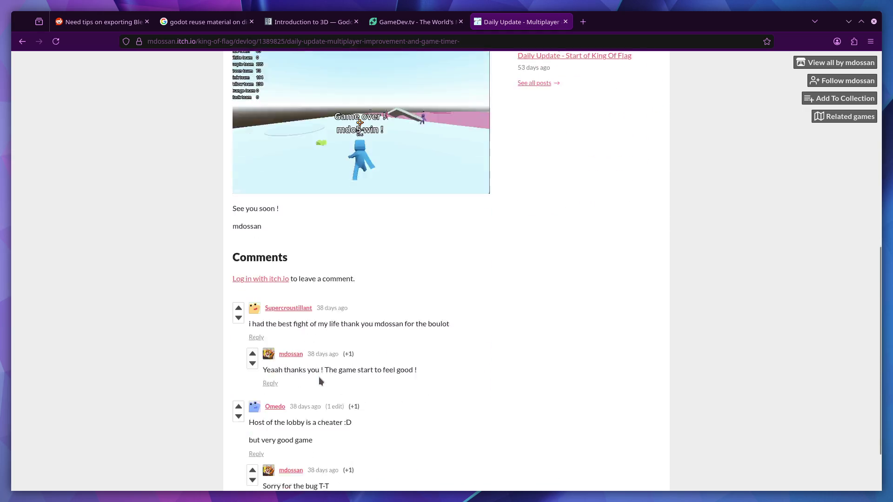
scroll(319, 376, down, 1)
scroll(322, 376, up, 4)
scroll(264, 343, up, 2)
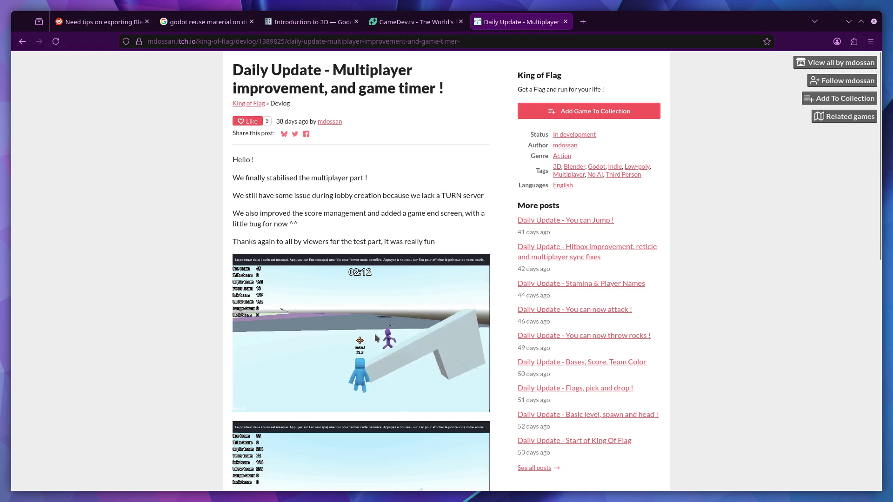
scroll(376, 339, down, 1)
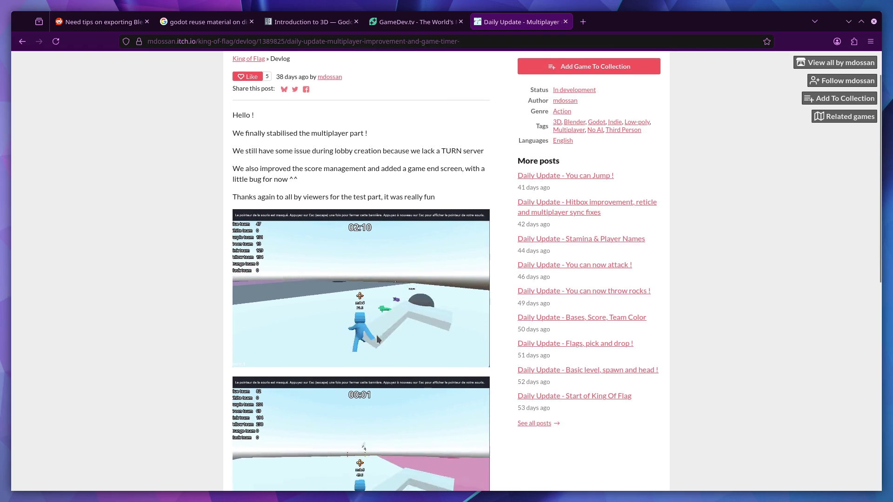
scroll(376, 339, up, 1)
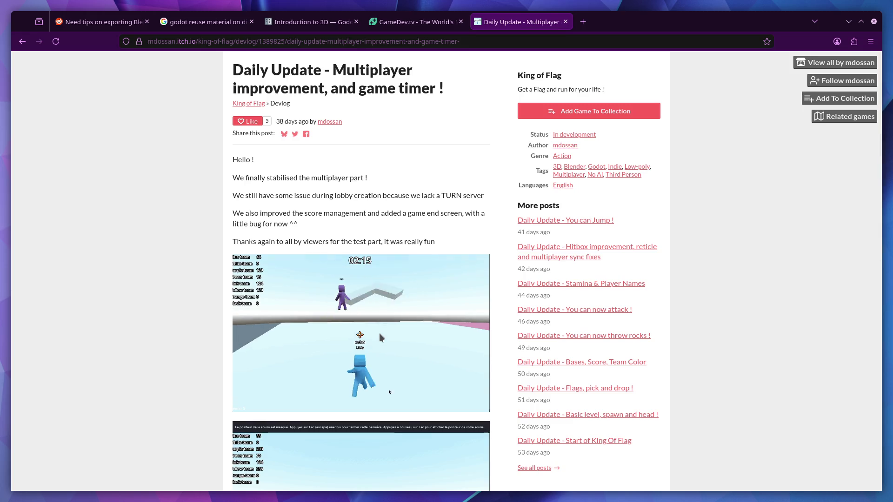
scroll(410, 225, down, 2)
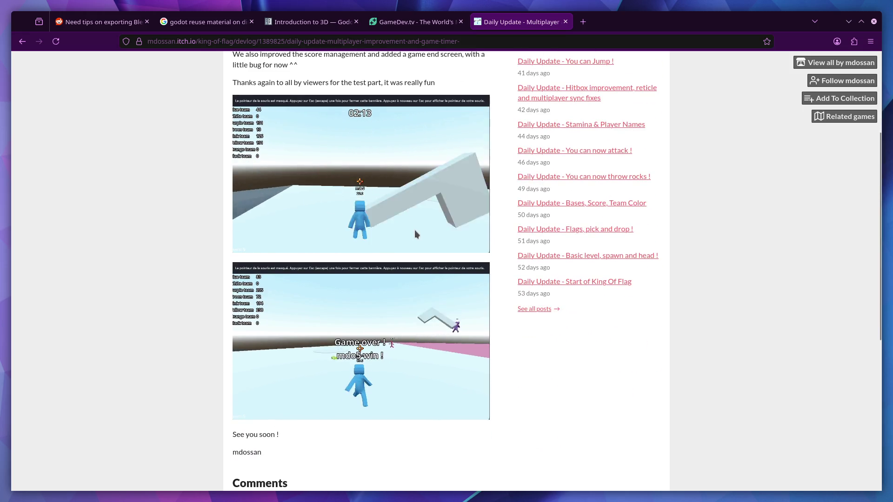
scroll(414, 229, up, 2)
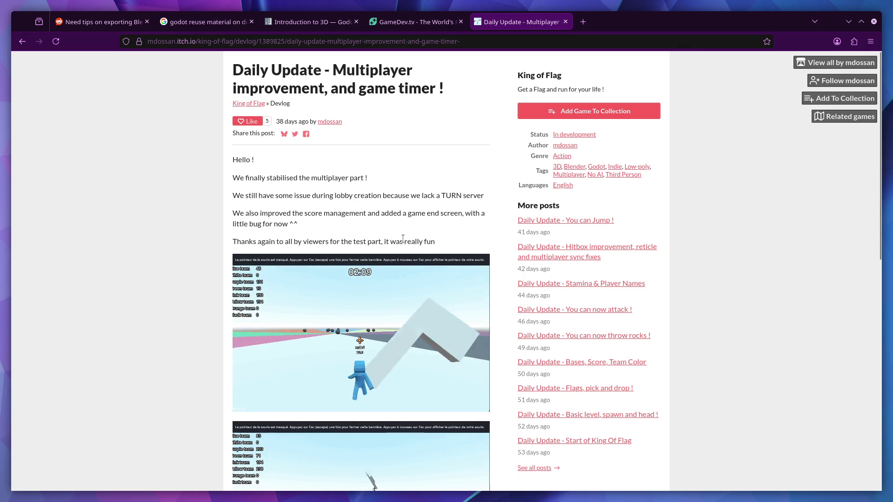
scroll(359, 304, down, 2)
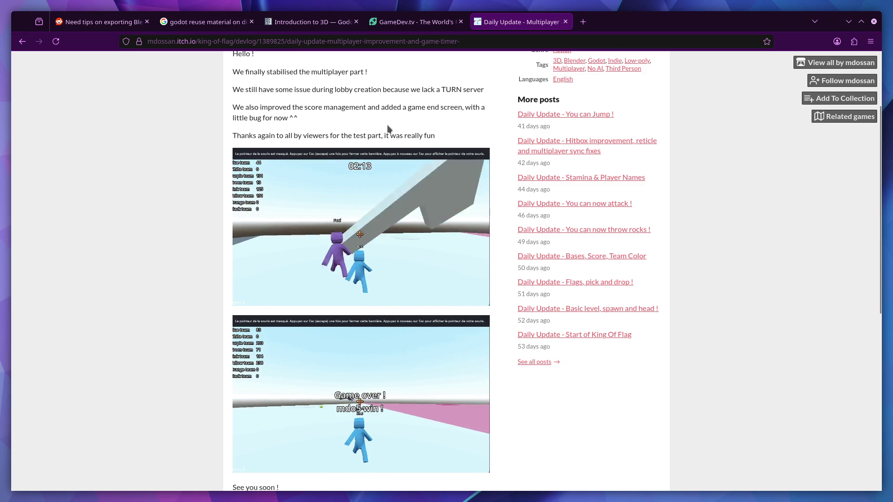
- Return from the multiplayer devlog post to the King of Flag game page
key(alt+Left)
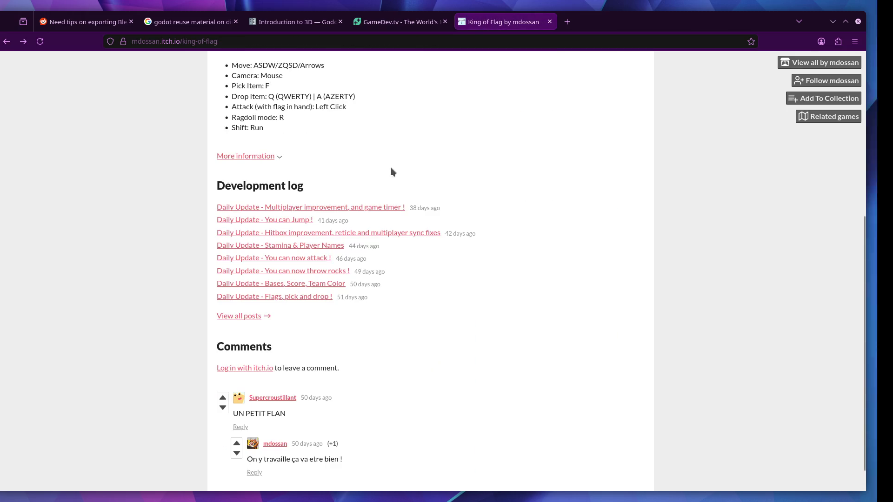
- Switch to Blender and start File > Open, then cancel the file browser
key(alt+Tab)
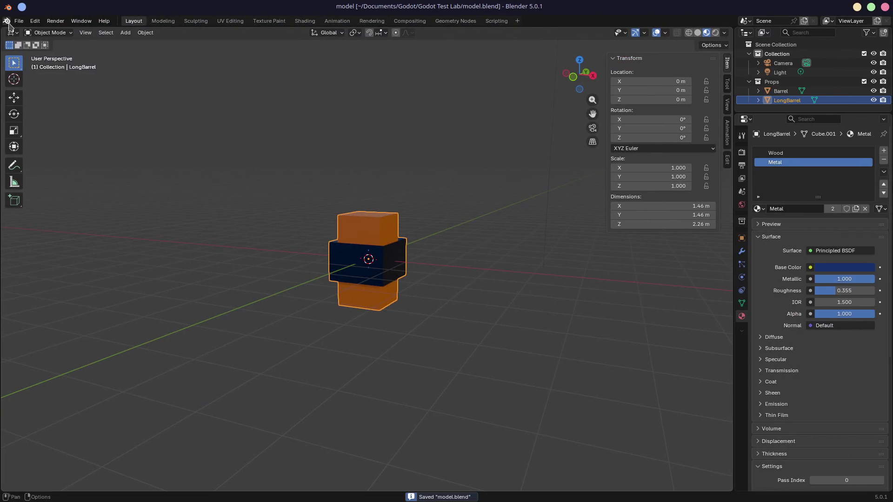
click(7, 21)
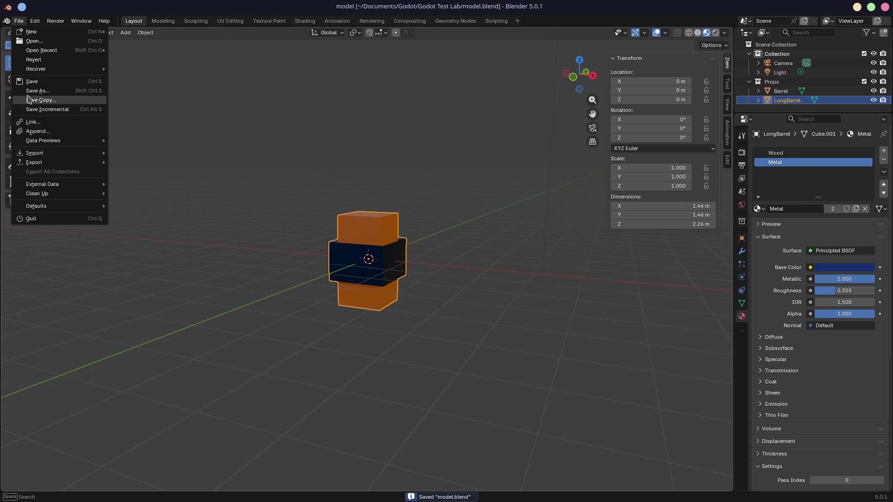
click(35, 42)
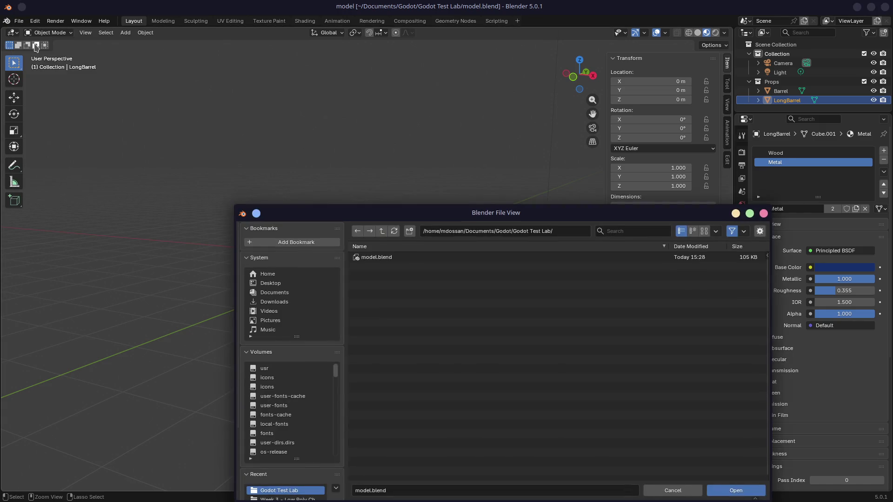
click(432, 193)
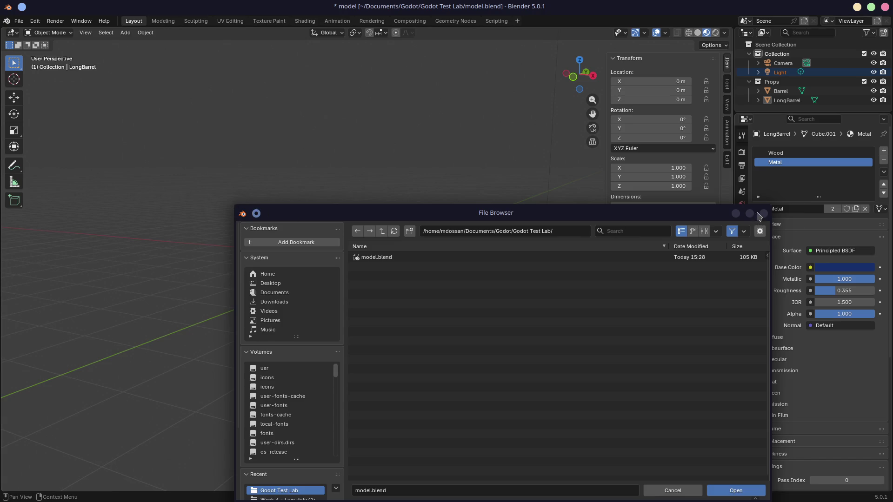
click(763, 214)
- Open the recent Low Poly Character assignment file, saving model.blend first
click(22, 20)
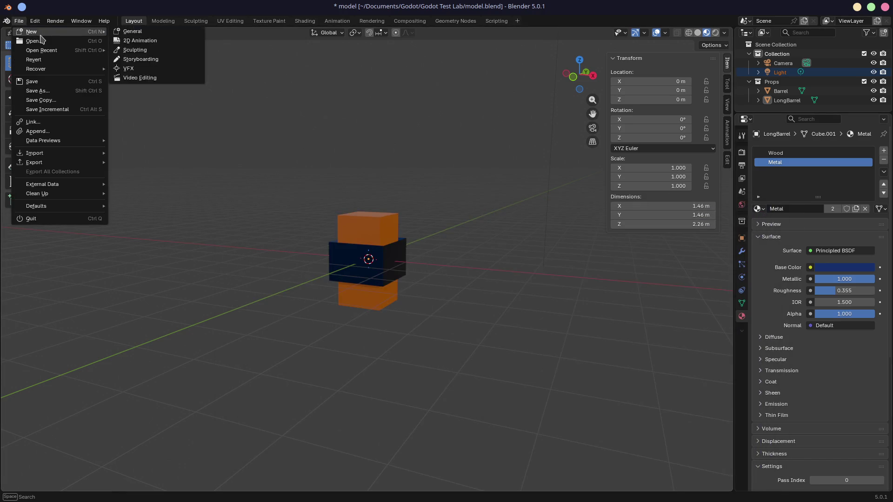
mouse_move(42, 51)
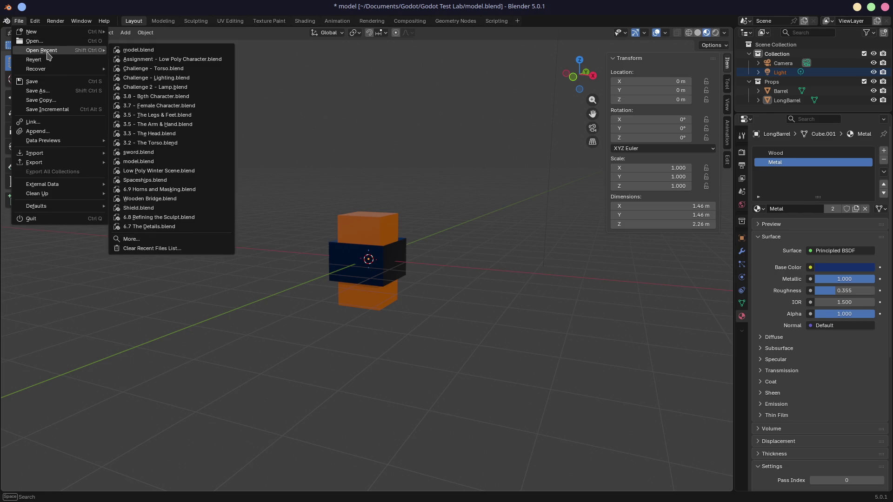
click(146, 59)
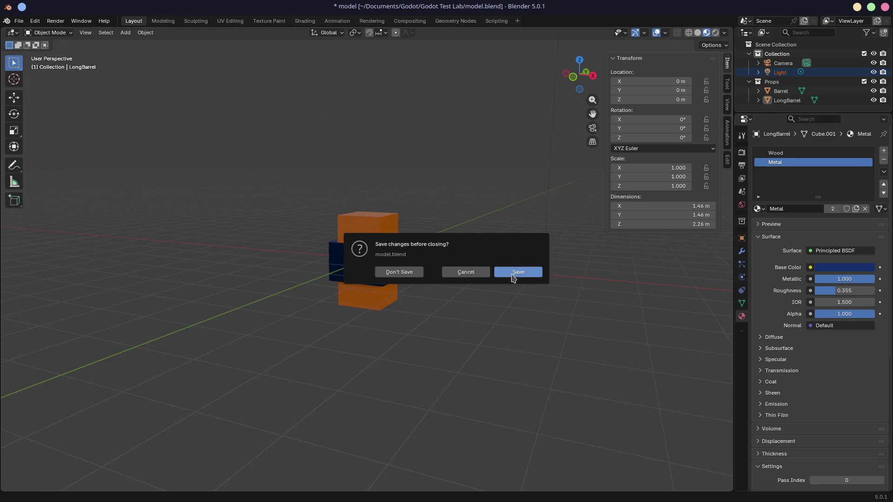
click(399, 272)
shift+middle_drag(347, 258, 634, 38)
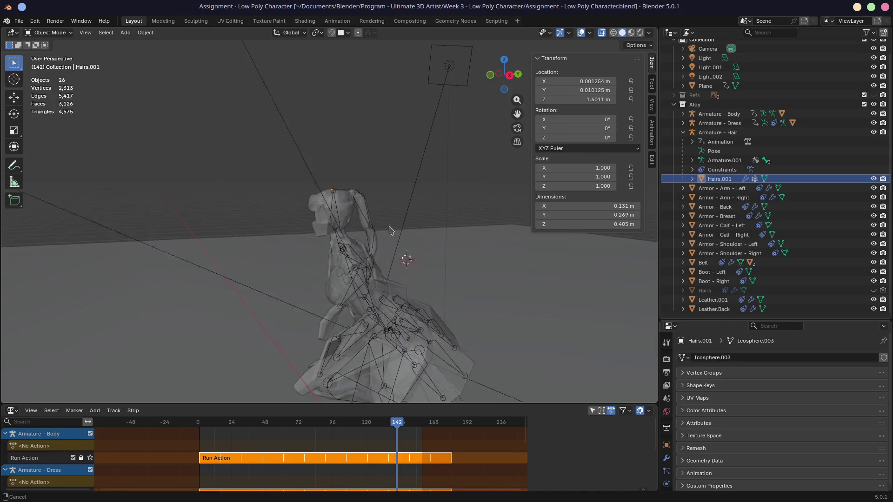
- Show the character in Material Preview shading and play its Run Action animation
click(631, 32)
mouse_move(369, 183)
middle_down()
mouse_move(380, 193)
mouse_move(305, 180)
middle_up()
alt+middle_click(282, 137)
scroll(375, 223, up, 6)
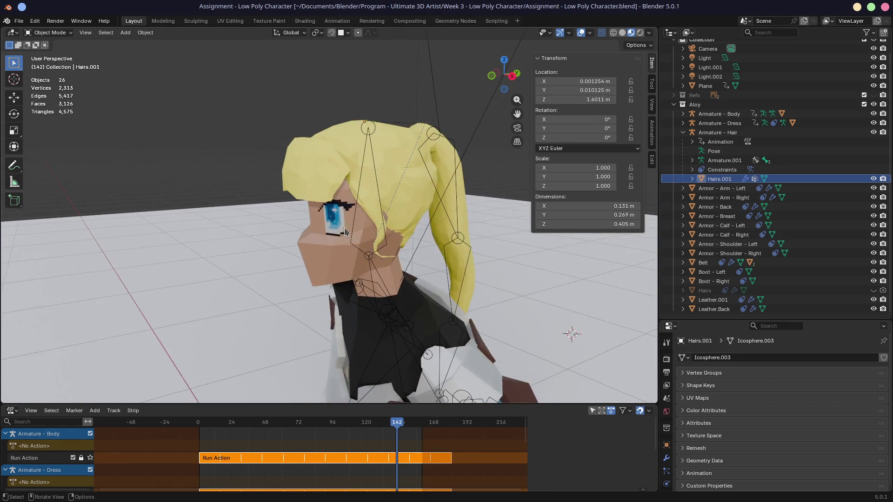
key(space)
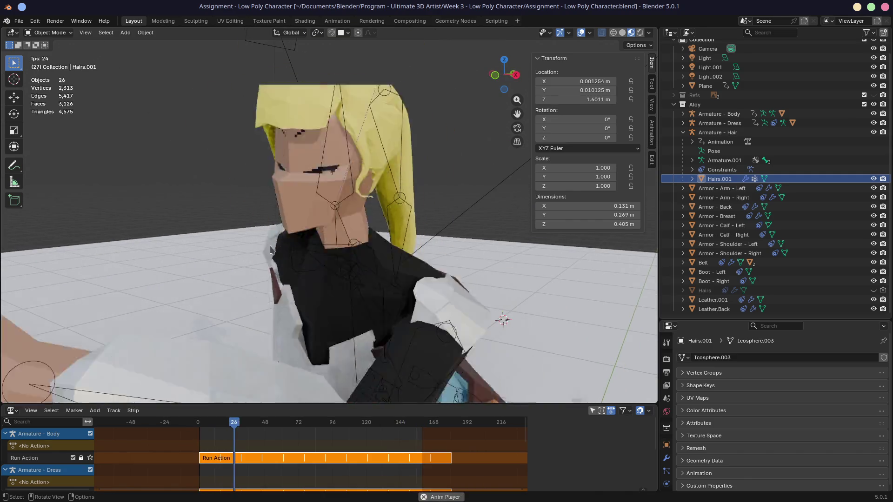
scroll(351, 273, down, 5)
scroll(351, 269, down, 3)
middle_drag(378, 268, 422, 252)
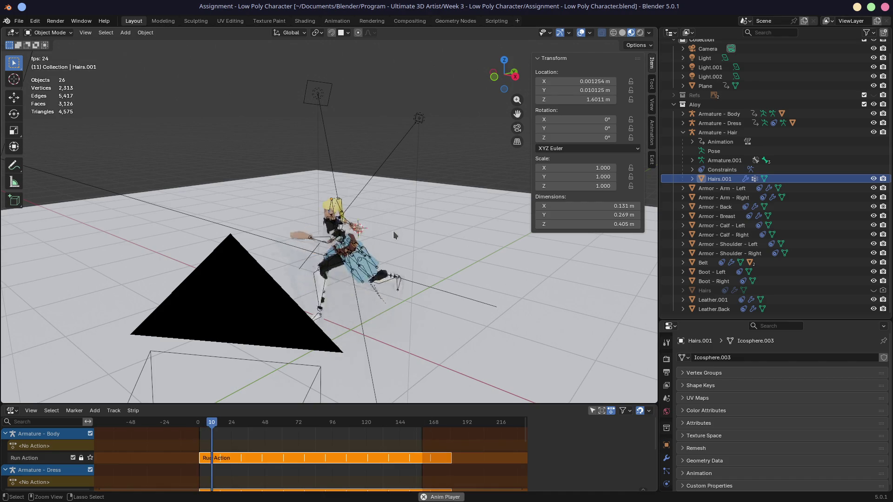
- Save the Low Poly Character file and enlarge the NLA animation track list area
key(ctrl+s)
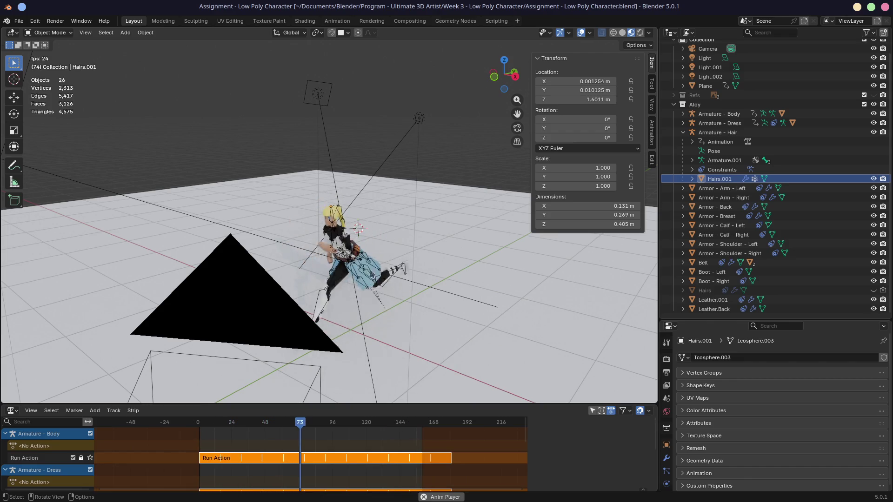
mouse_move(402, 288)
middle_down()
mouse_move(373, 271)
mouse_move(379, 205)
middle_up()
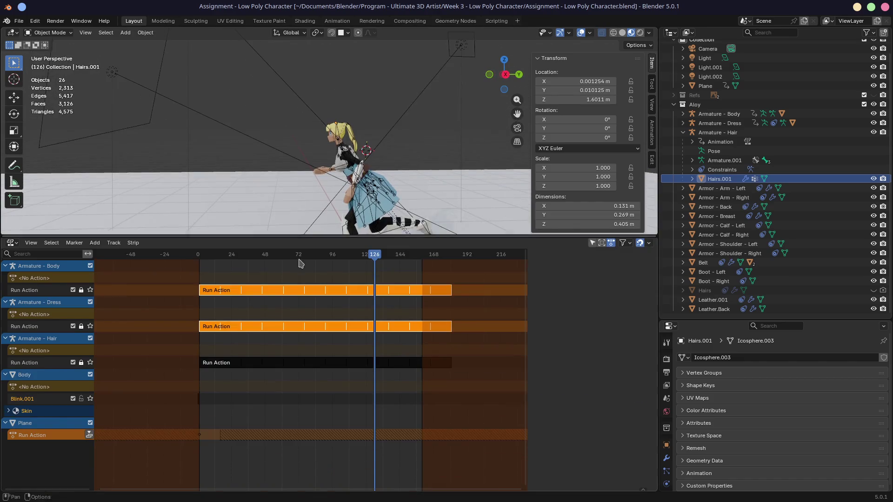
mouse_move(293, 404)
mouse_down()
mouse_move(286, 236)
mouse_move(241, 338)
mouse_up()
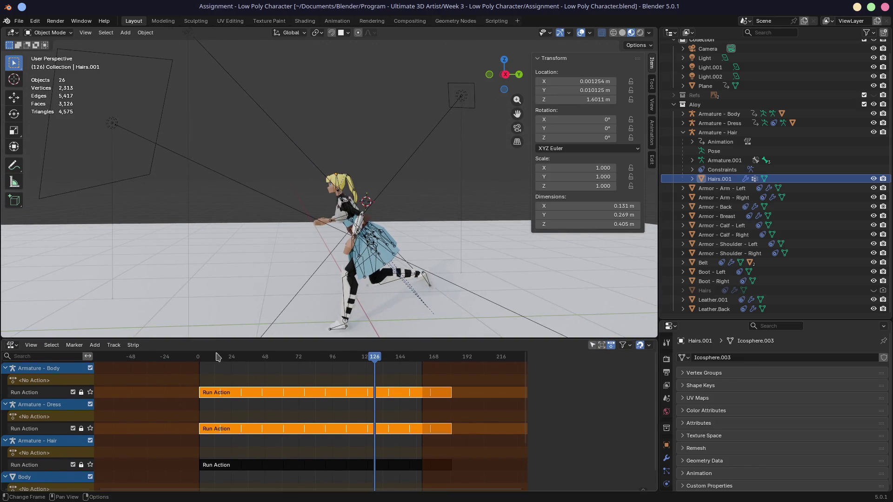
click(7, 21)
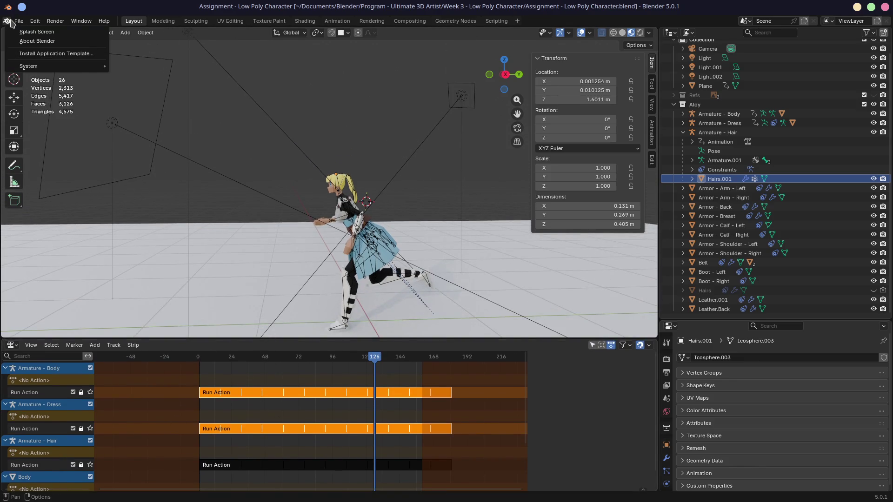
- Reopen the recent model.blend barrel file and switch to the UV Editing workspace
click(19, 20)
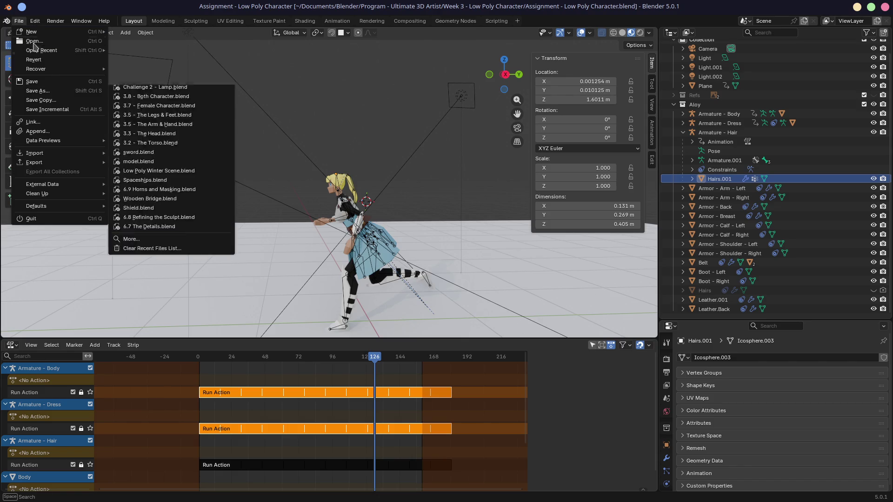
mouse_move(42, 51)
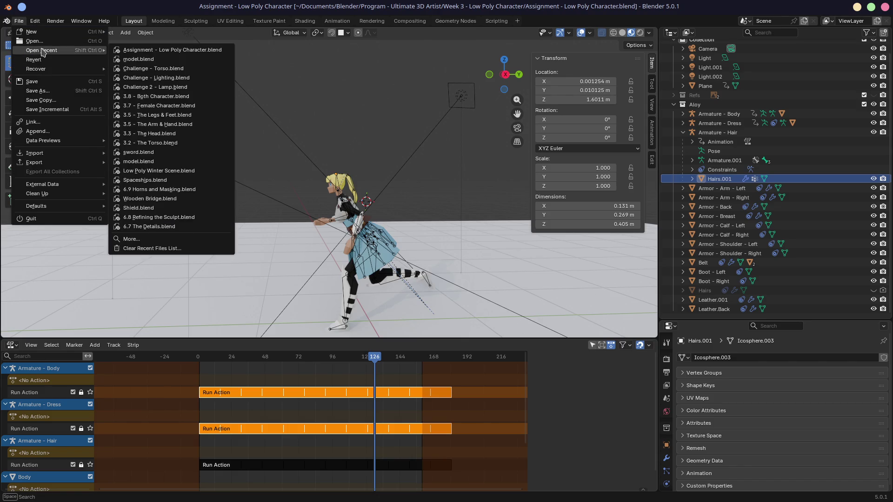
click(179, 60)
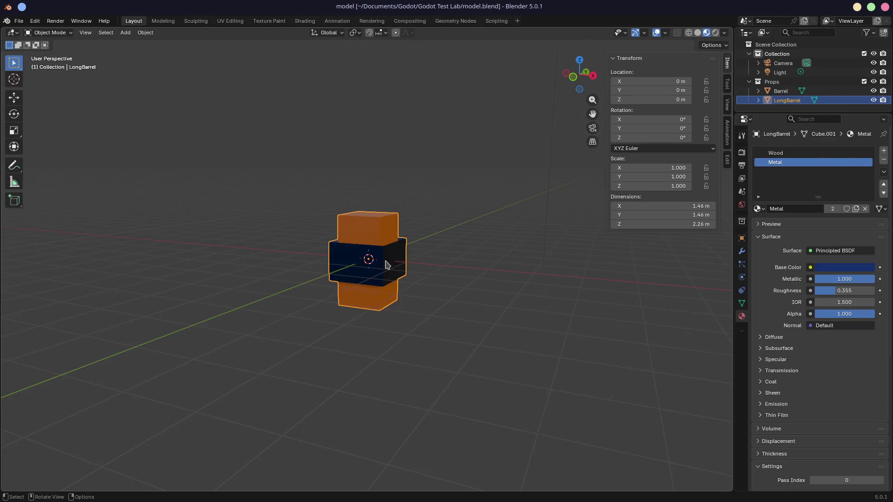
click(224, 21)
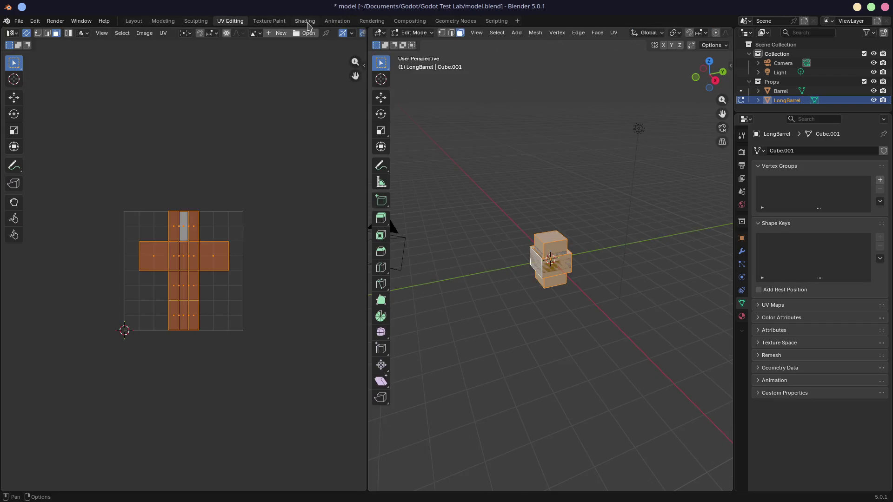
- View the LongBarrel's Metal node tree in the Shading workspace, then return to the browser
click(305, 21)
scroll(416, 415, up, 3)
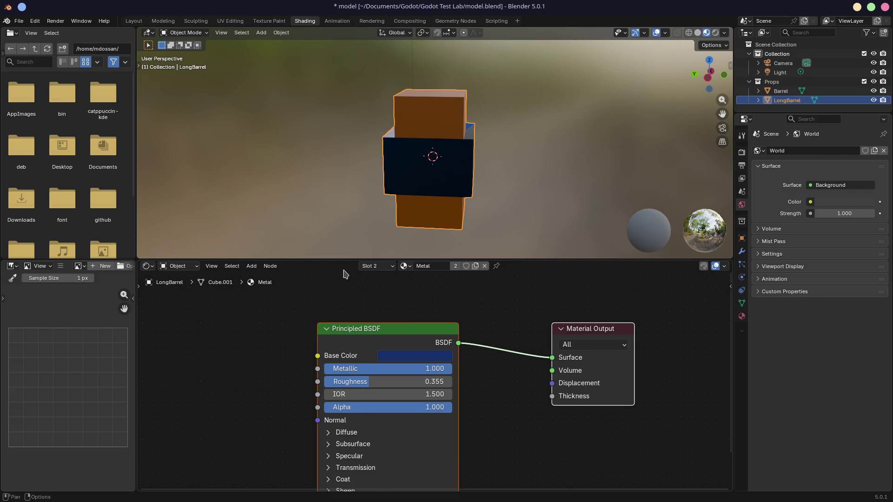
key(alt+Tab)
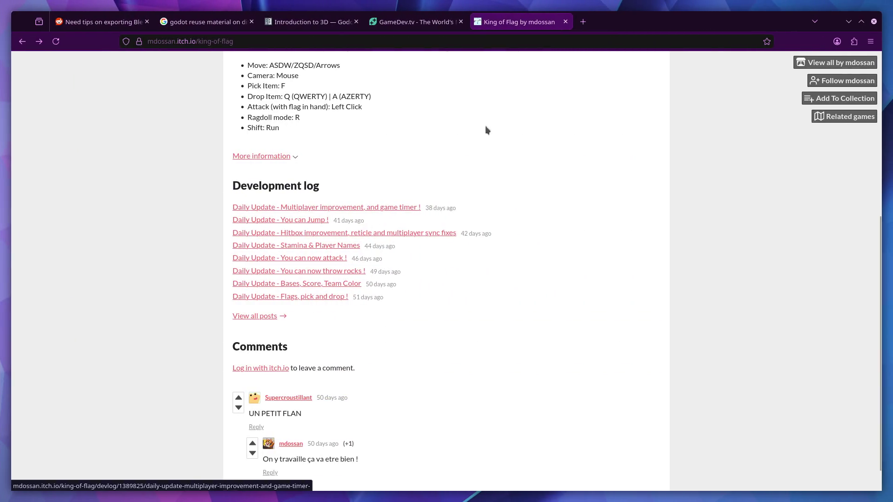
- Open a new blank browser tab alongside the King of Flag page
click(582, 22)
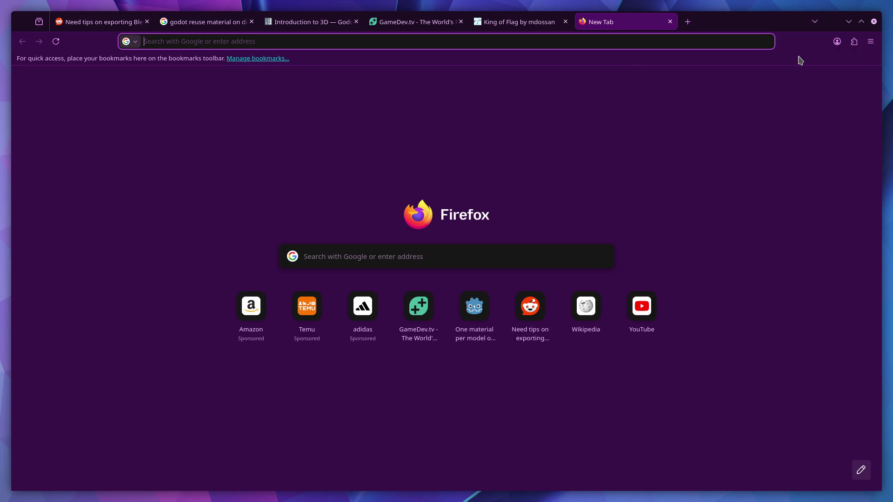
- Search Google for 'gamedev how many draw call' from the new tab
click(501, 140)
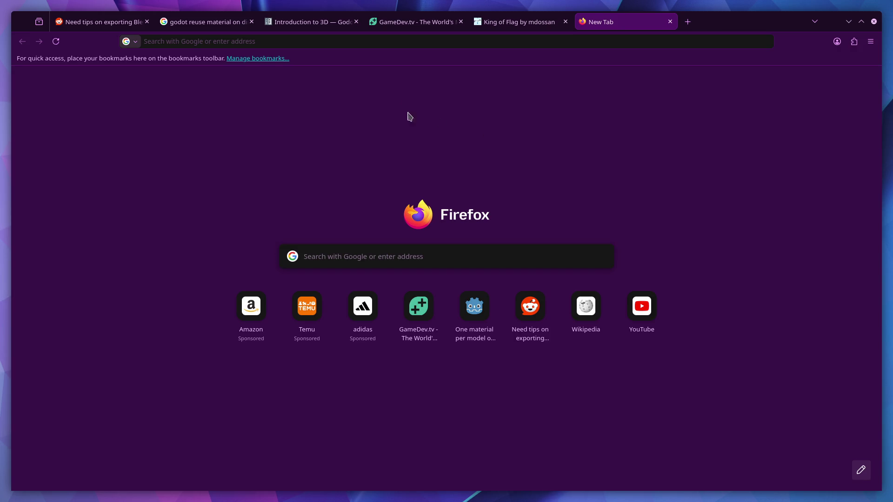
click(372, 41)
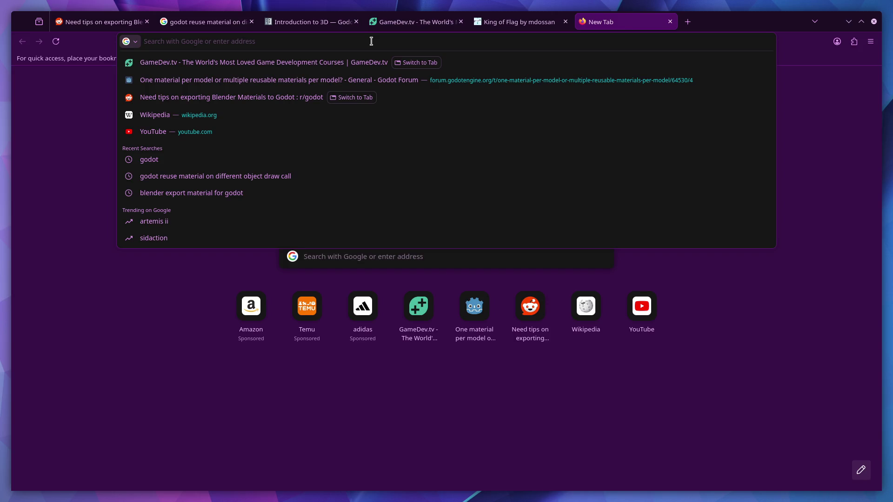
text(game)
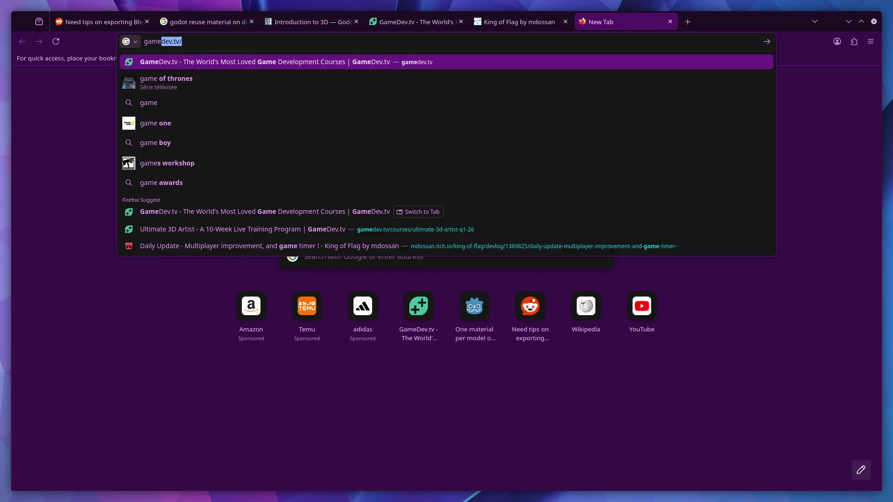
text(dev how many d)
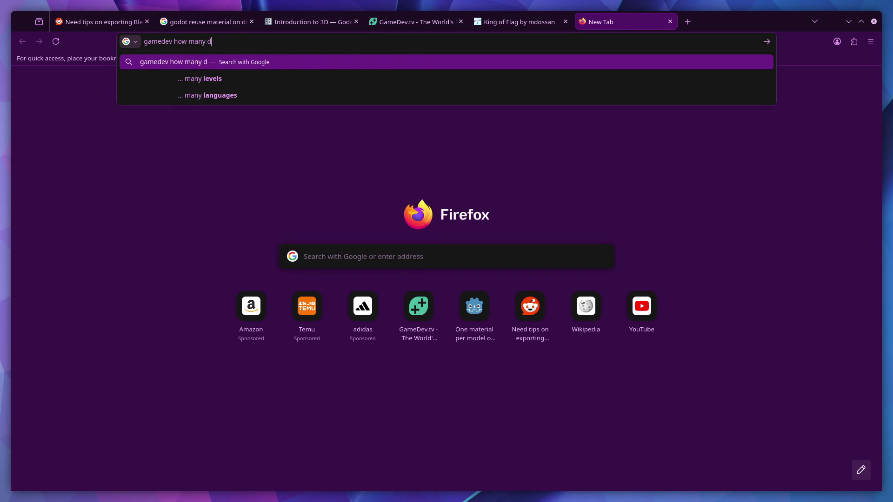
text(raw c)
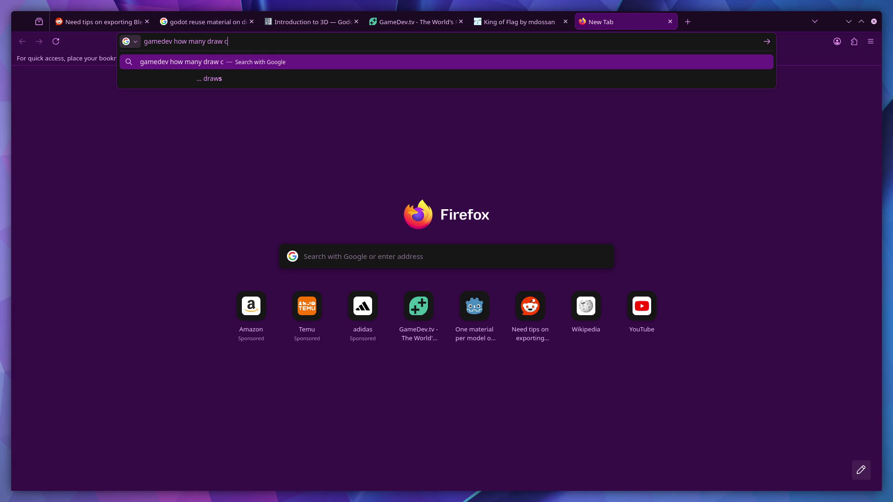
text(all)
key(Return)
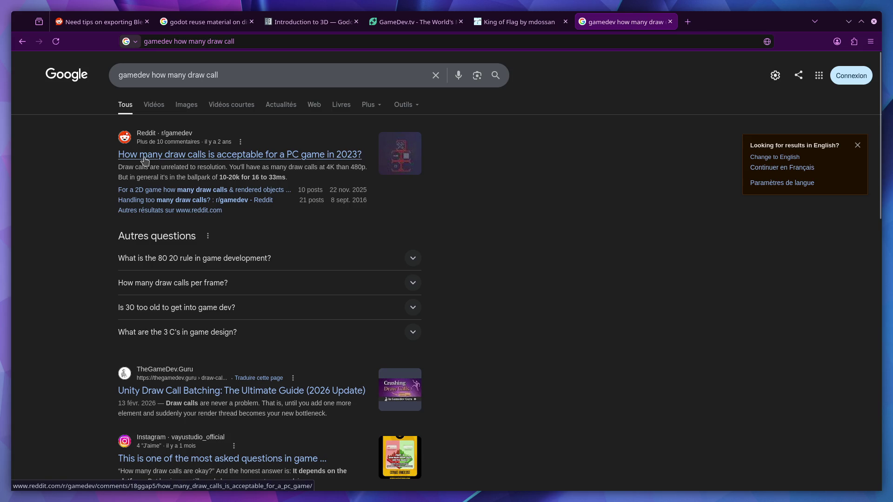
- Open the Reddit draw-call thread and highlight sentences of the first reply
click(179, 160)
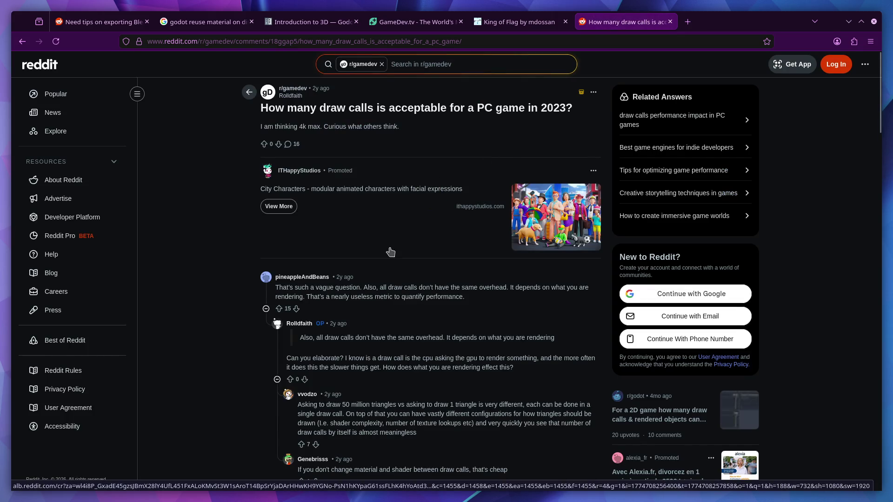
drag(276, 288, 365, 288)
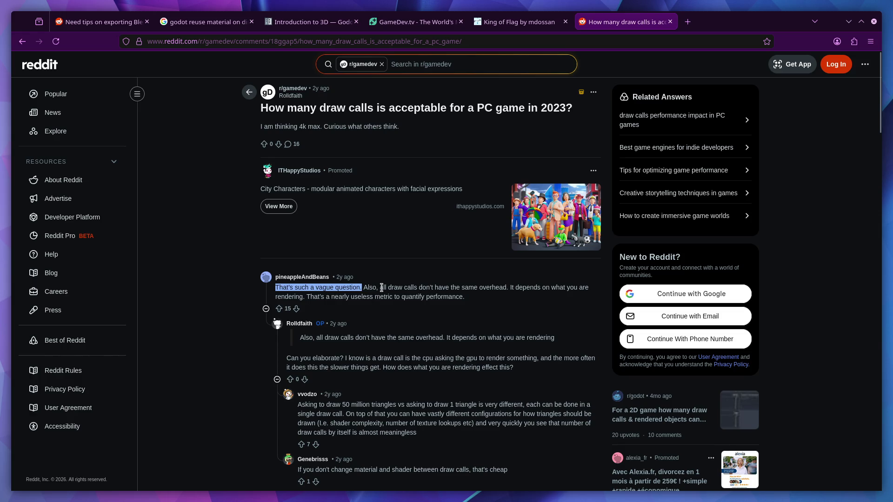
drag(457, 287, 507, 288)
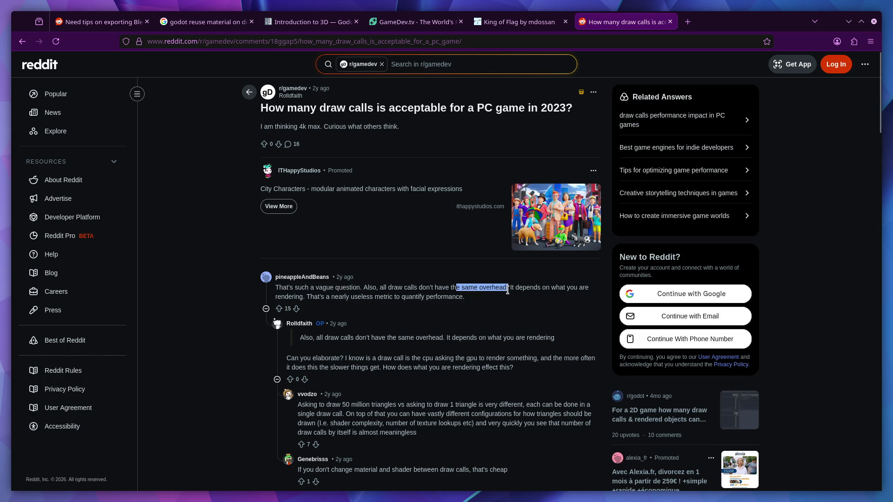
click(496, 305)
- Highlight the rest of the reply, leaving 'to quantify performance.' selected
drag(367, 288, 507, 291)
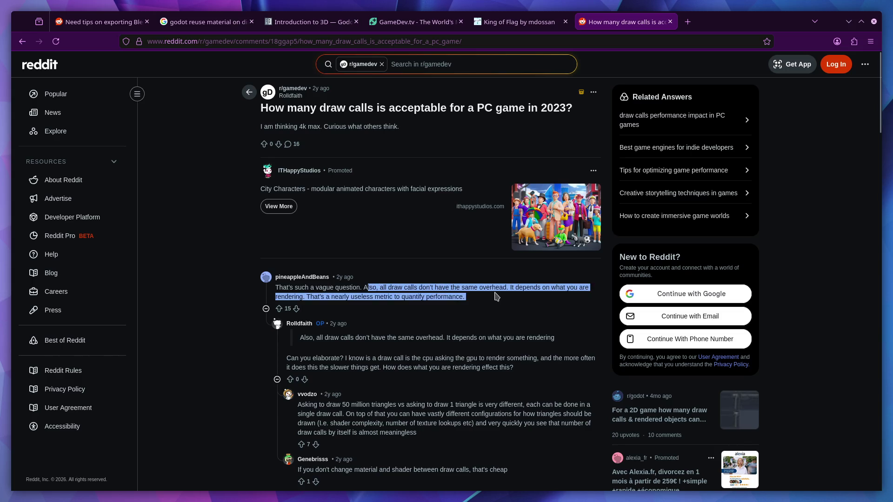
click(511, 309)
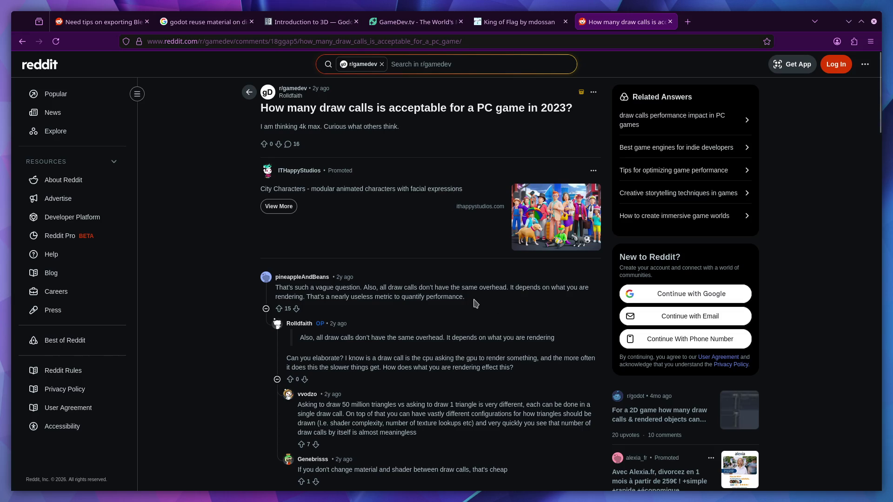
mouse_move(475, 302)
mouse_down()
mouse_move(392, 300)
mouse_move(404, 293)
mouse_up()
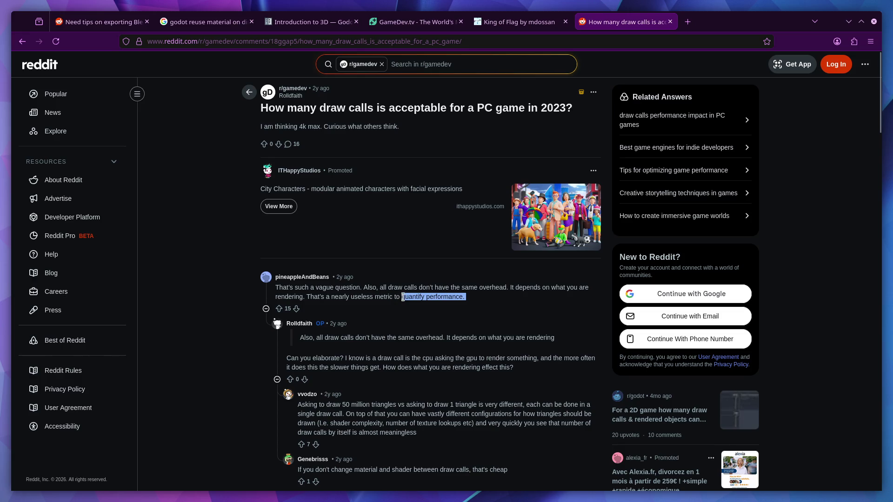
scroll(405, 294, down, 3)
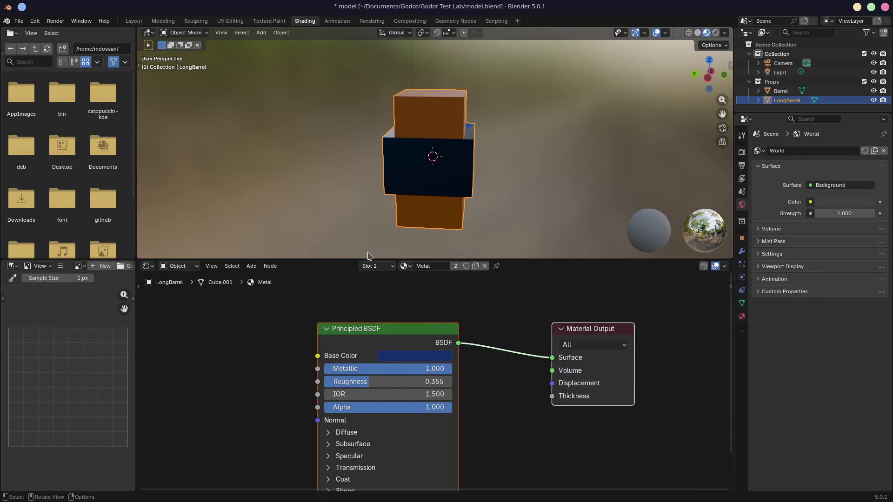
- Check Godot's 5 total draw calls, switch back to Firefox and open a new blank tab
mouse_move(368, 253)
middle_down()
mouse_move(455, 123)
mouse_move(333, 120)
mouse_move(392, 122)
middle_up()
key(ctrl+super+Left)
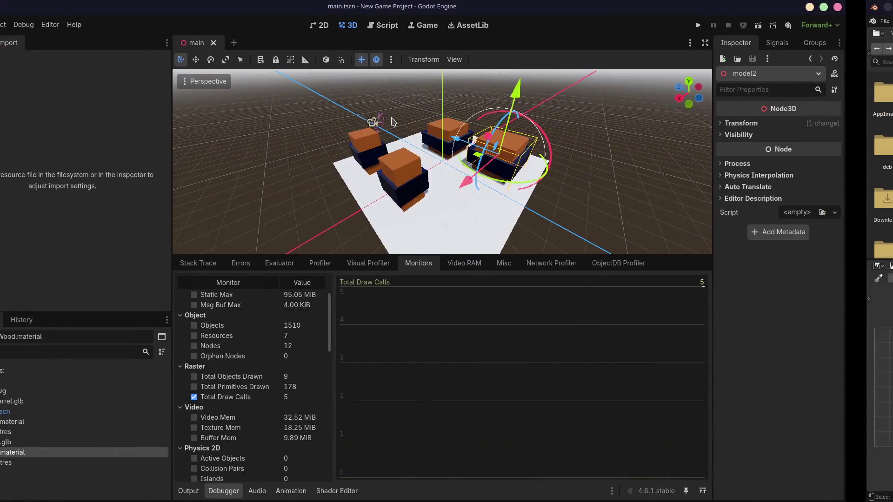
key(ctrl+super+Left)
click(683, 25)
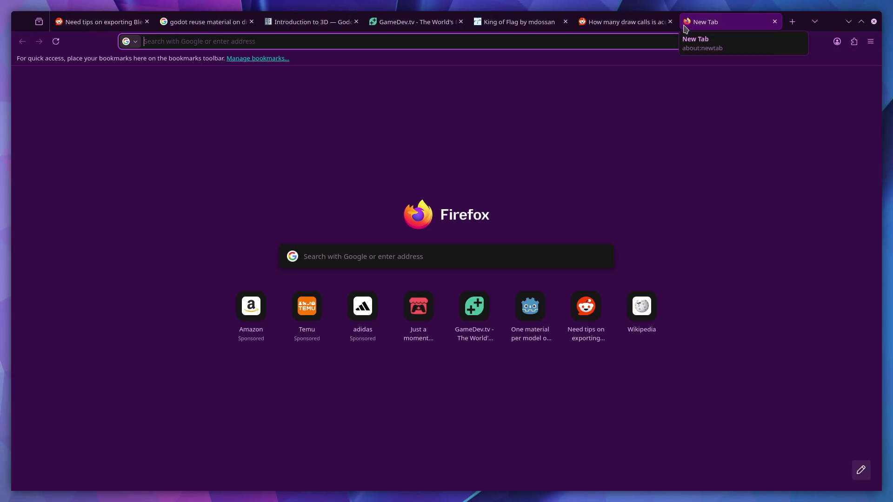
text(w)
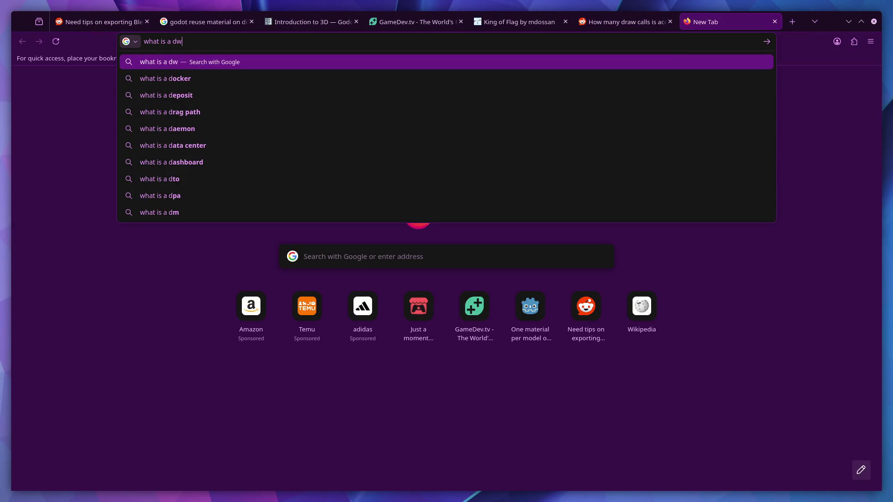
key(BackSpace)
text(raw call)
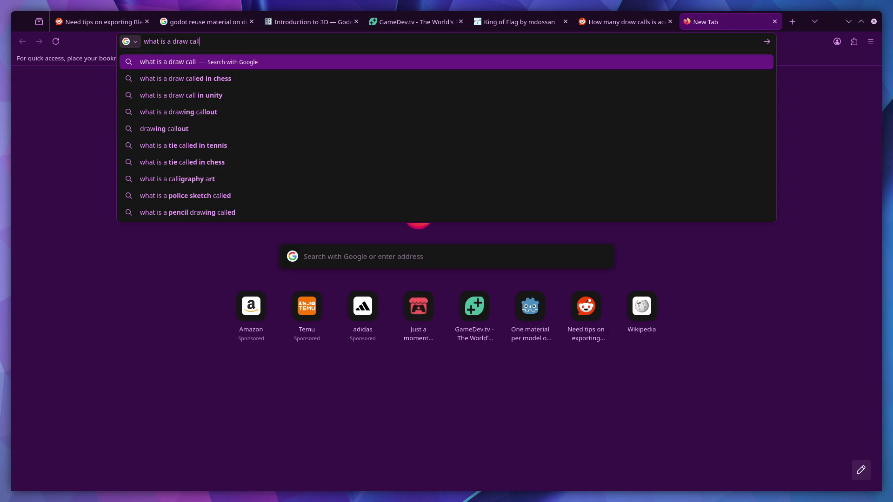
- Search Google for "what is a draw call" and open the Reddit r/gamedev discussion
key(Return)
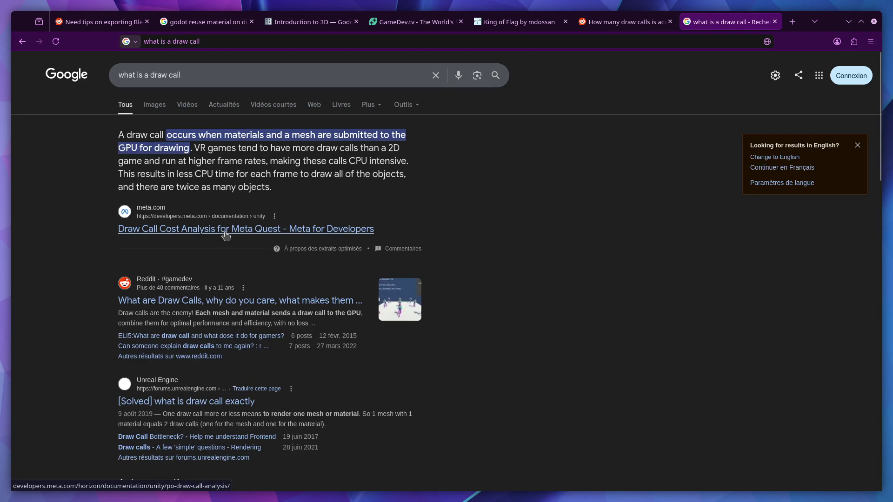
scroll(210, 217, down, 2)
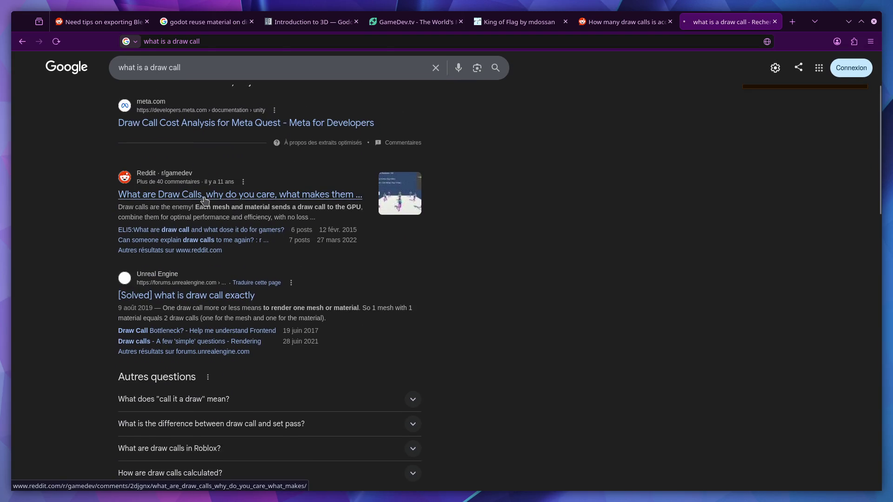
click(201, 197)
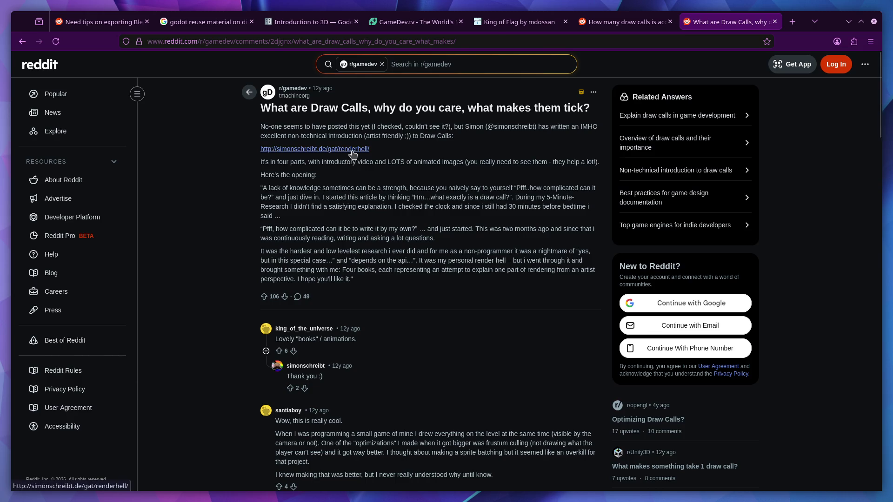
- Skim the linked Render Hell 2.0 article, return to the Reddit post, then back to the results
click(352, 150)
scroll(492, 199, down, 3)
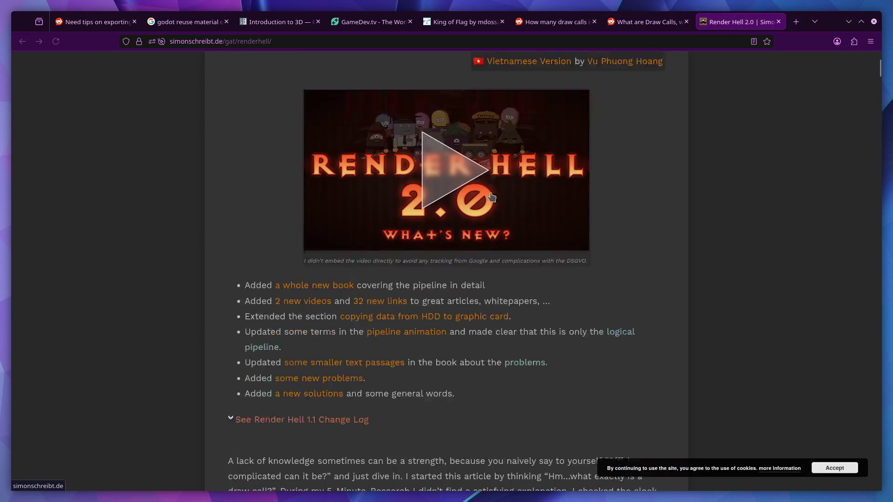
scroll(491, 199, down, 3)
scroll(491, 198, down, 4)
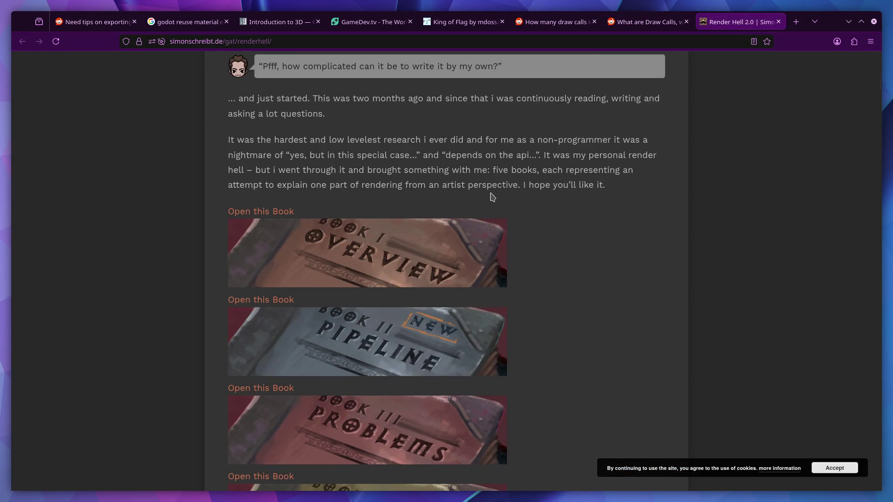
scroll(490, 198, down, 3)
scroll(491, 198, down, 3)
scroll(492, 198, down, 4)
scroll(491, 197, down, 5)
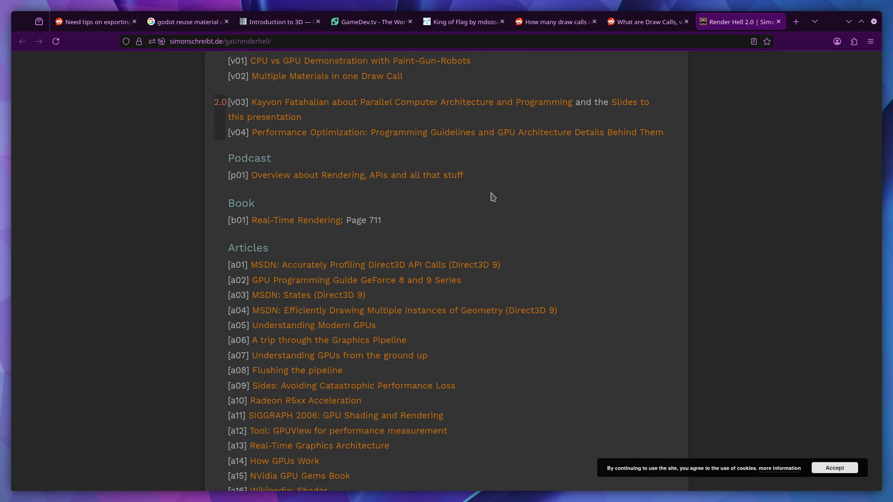
scroll(492, 198, up, 1)
scroll(491, 198, up, 3)
scroll(491, 197, up, 10)
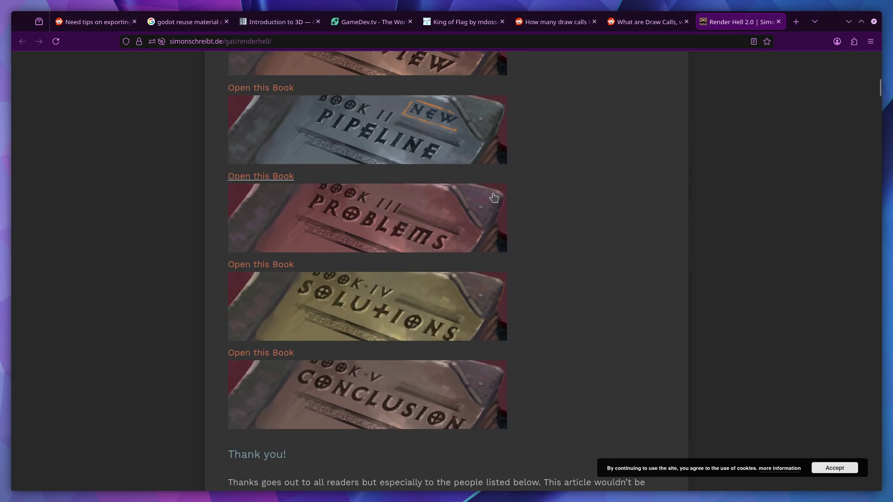
scroll(491, 197, up, 3)
scroll(491, 197, up, 5)
scroll(493, 197, up, 5)
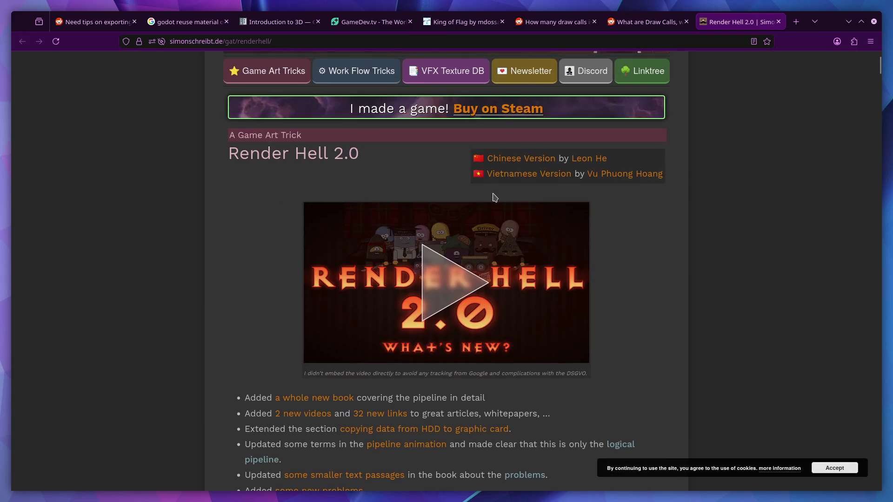
scroll(493, 197, up, 1)
scroll(493, 197, down, 2)
scroll(493, 198, down, 2)
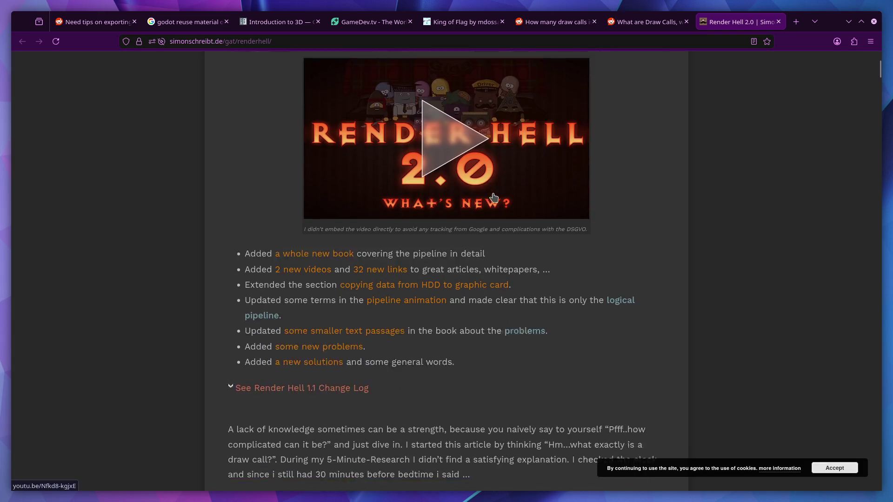
click(641, 21)
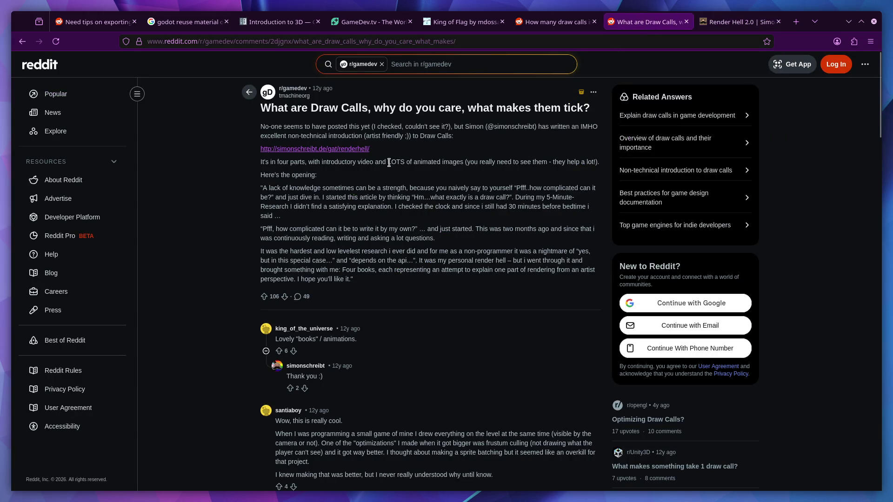
scroll(388, 161, down, 1)
scroll(390, 168, down, 2)
scroll(389, 167, down, 1)
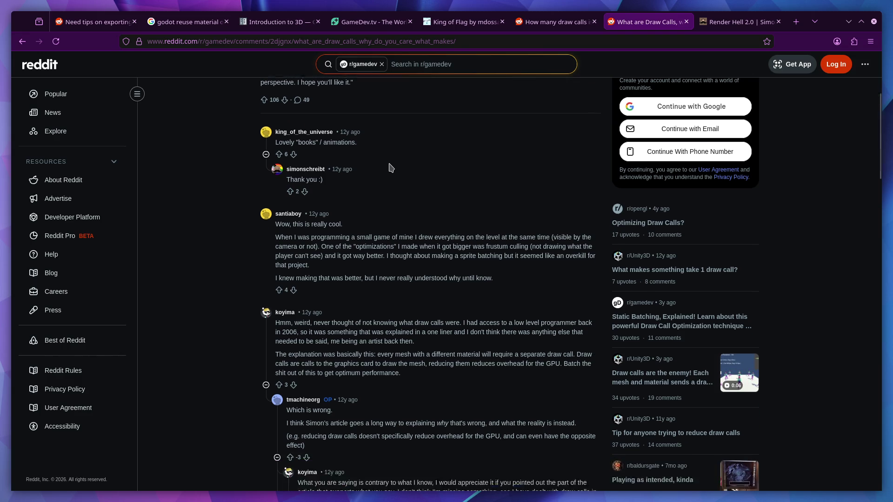
scroll(389, 167, up, 4)
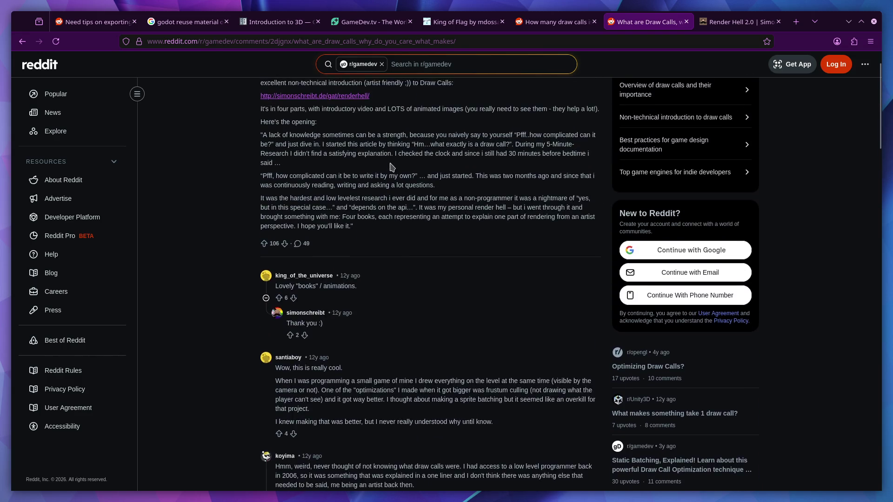
key(alt+Left)
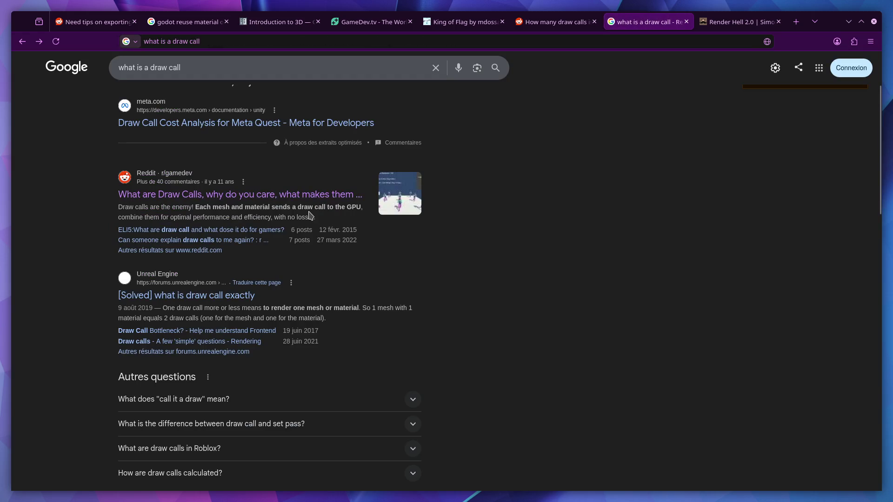
scroll(309, 215, down, 1)
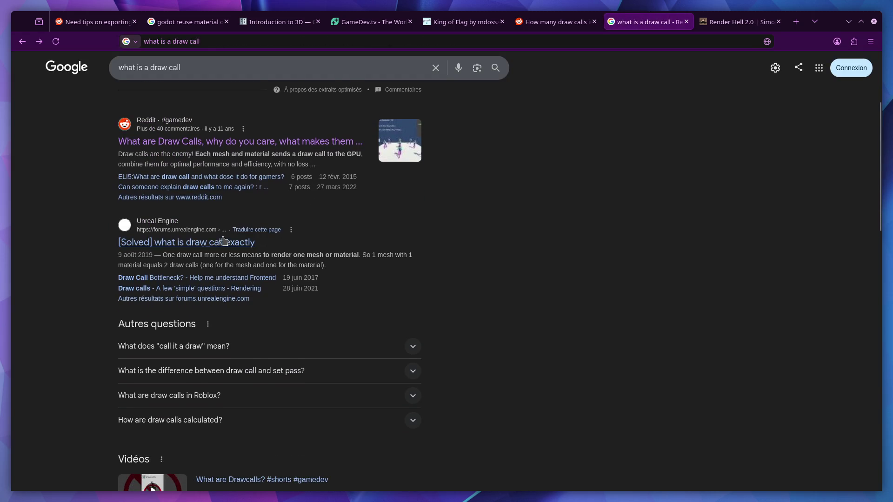
- Open the Unreal forum thread and highlight the explanation of one draw call per mesh
click(198, 242)
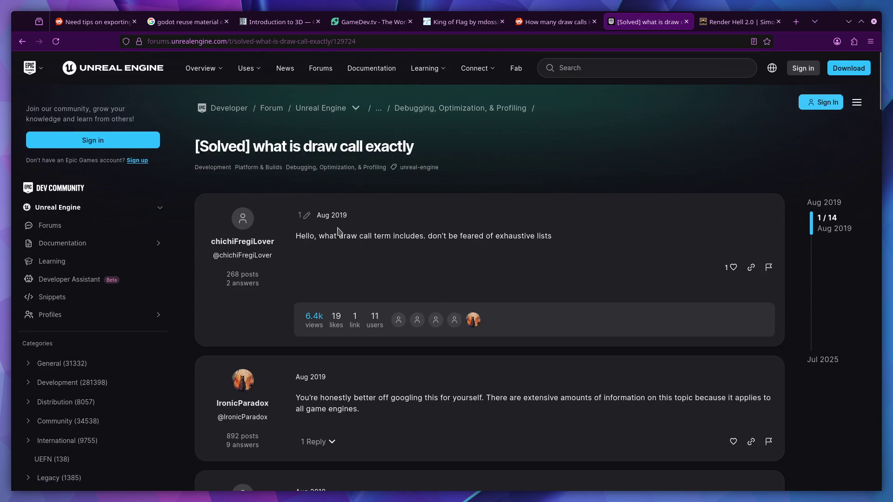
scroll(342, 230, down, 3)
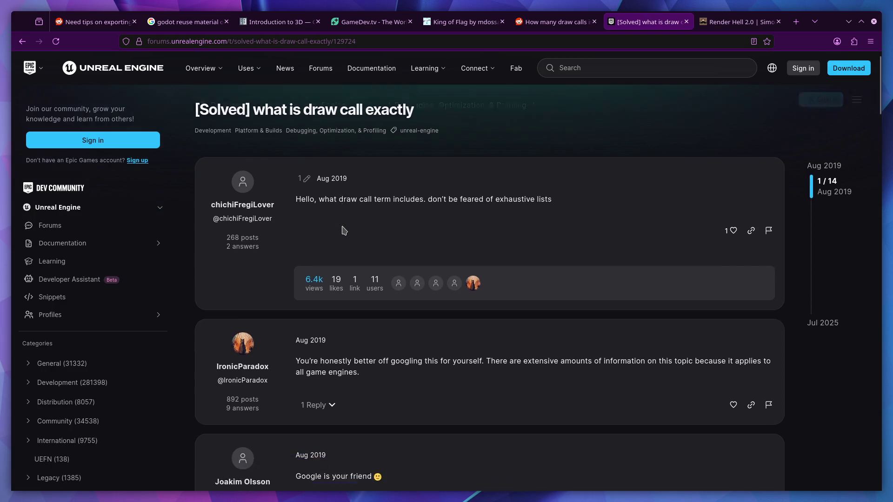
scroll(342, 230, up, 2)
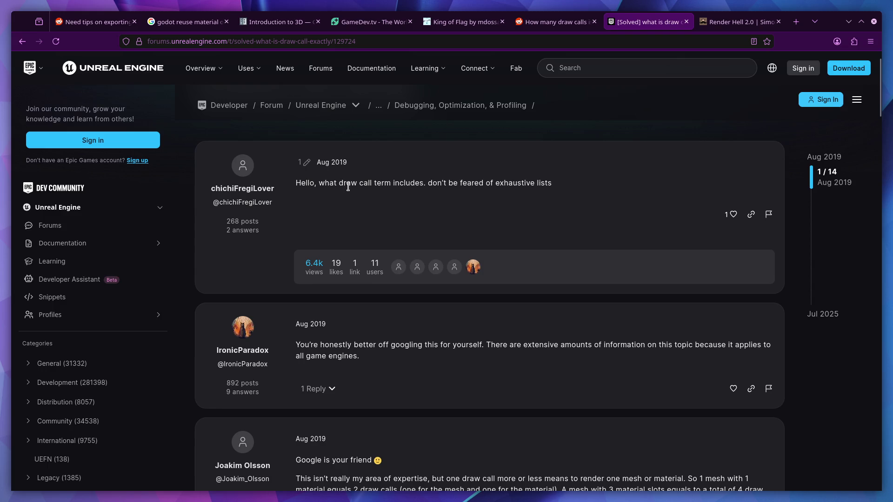
scroll(355, 192, up, 1)
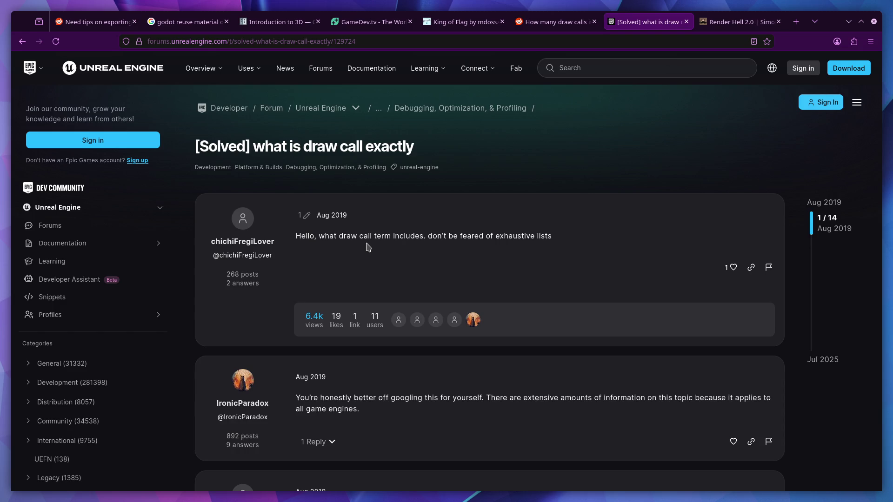
scroll(366, 248, down, 3)
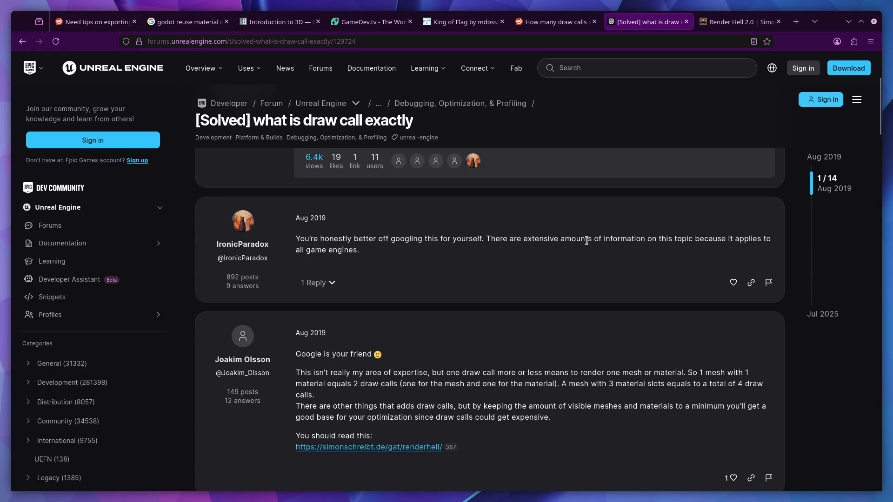
scroll(390, 222, down, 2)
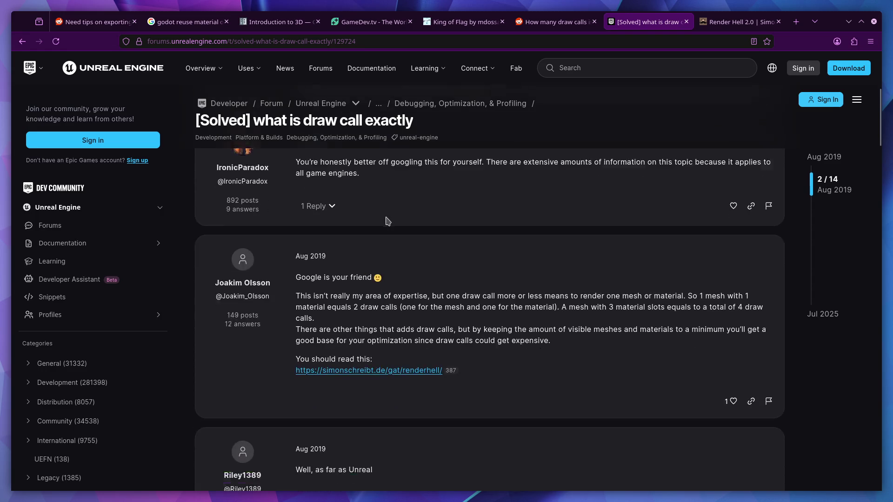
scroll(386, 220, down, 1)
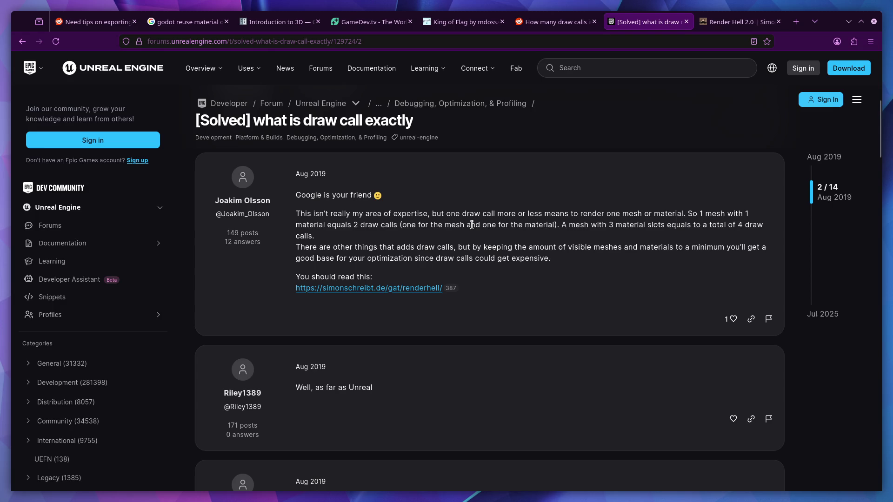
drag(565, 213, 684, 215)
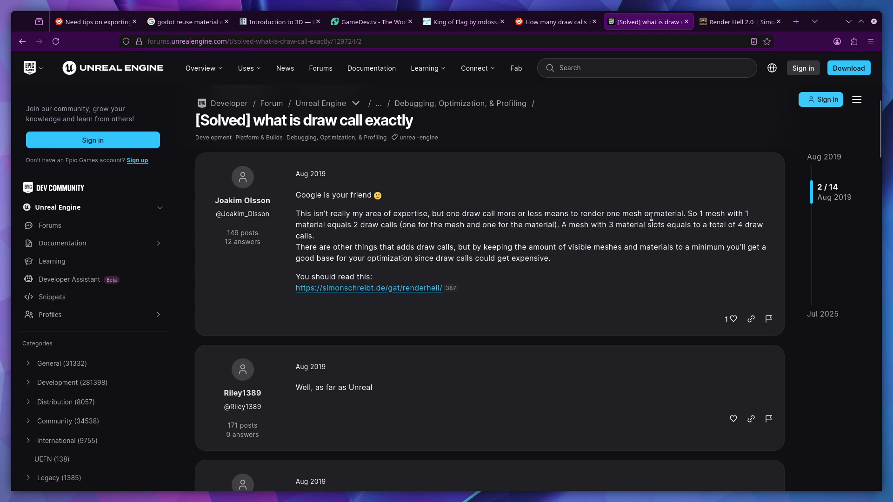
click(692, 214)
mouse_move(687, 214)
mouse_down()
mouse_move(401, 224)
mouse_move(459, 225)
mouse_up()
- Highlight the "4 draw calls total" figure in the solved answer, then clear the highlight
click(471, 226)
drag(738, 225, 763, 224)
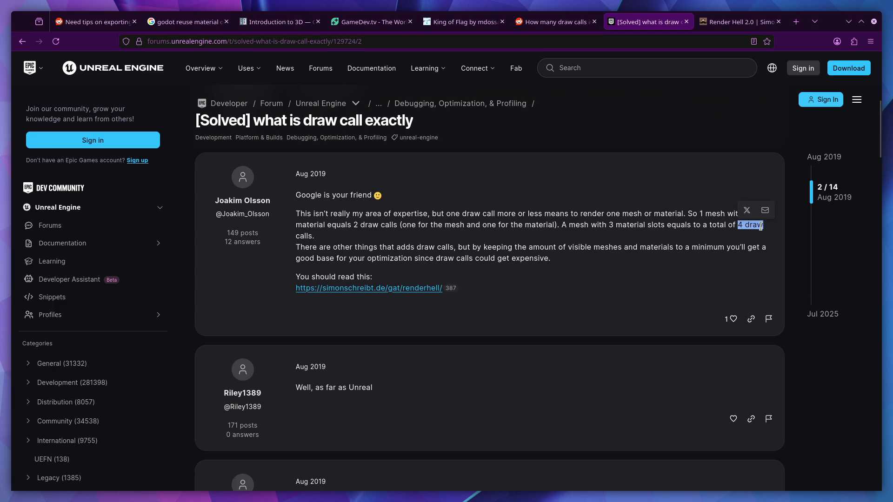
click(719, 224)
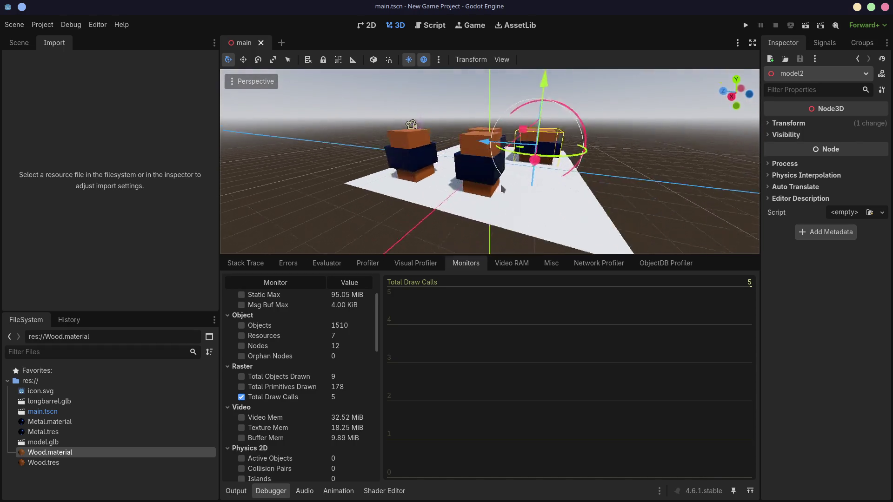
- Enlarge the 3D viewport over the monitors panel and orbit to view the boxes from the side
mouse_move(501, 184)
middle_down()
mouse_move(594, 189)
mouse_move(433, 219)
middle_up()
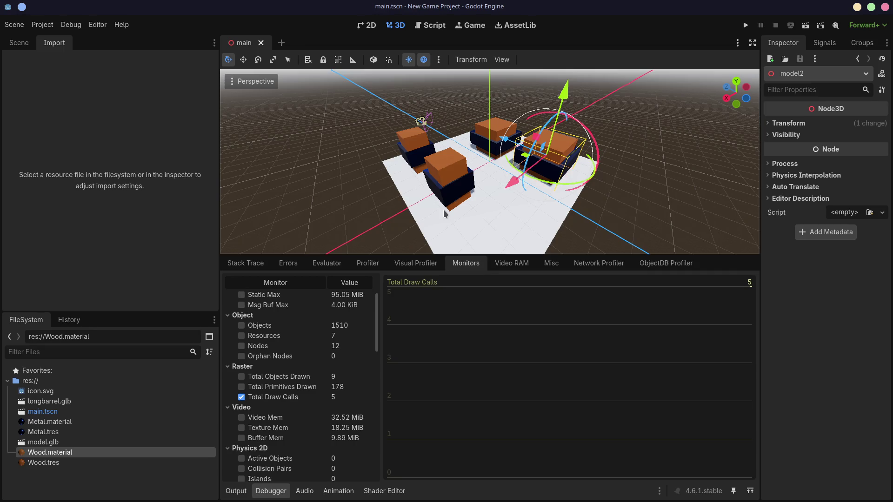
drag(505, 258, 505, 346)
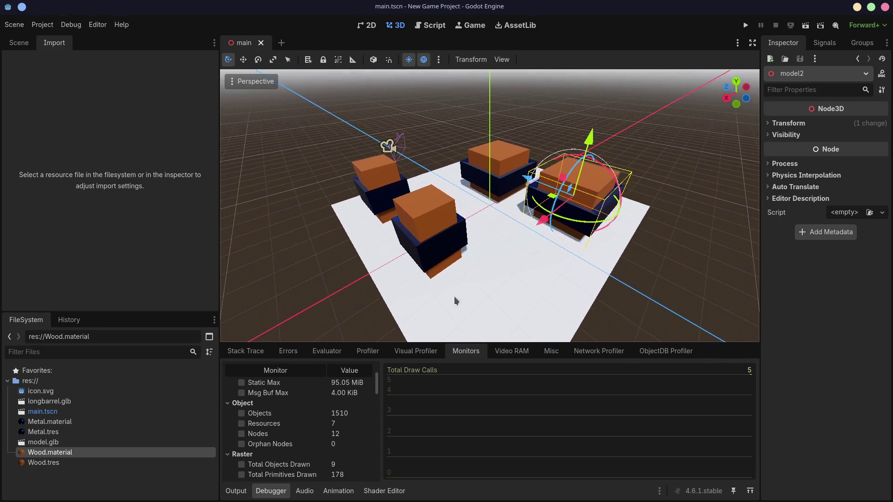
mouse_move(454, 297)
middle_down()
mouse_move(484, 272)
mouse_move(401, 276)
mouse_move(434, 264)
mouse_move(424, 230)
middle_up()
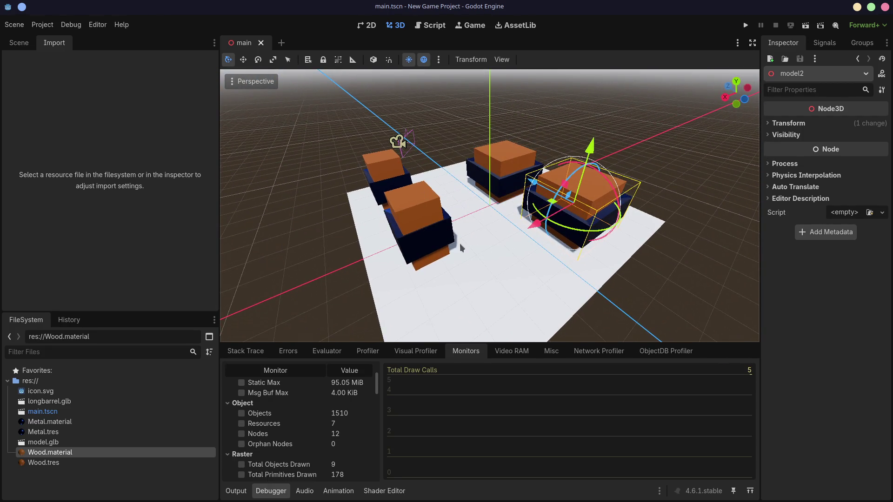
mouse_move(551, 216)
middle_down()
mouse_move(563, 214)
mouse_move(523, 232)
mouse_move(463, 231)
middle_up()
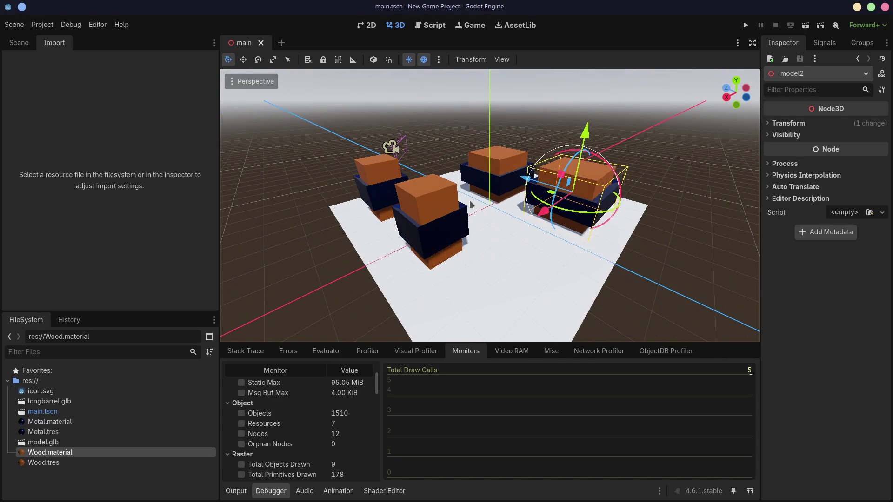
mouse_move(378, 247)
middle_down()
mouse_move(590, 224)
mouse_move(521, 217)
mouse_move(534, 223)
mouse_move(426, 233)
middle_up()
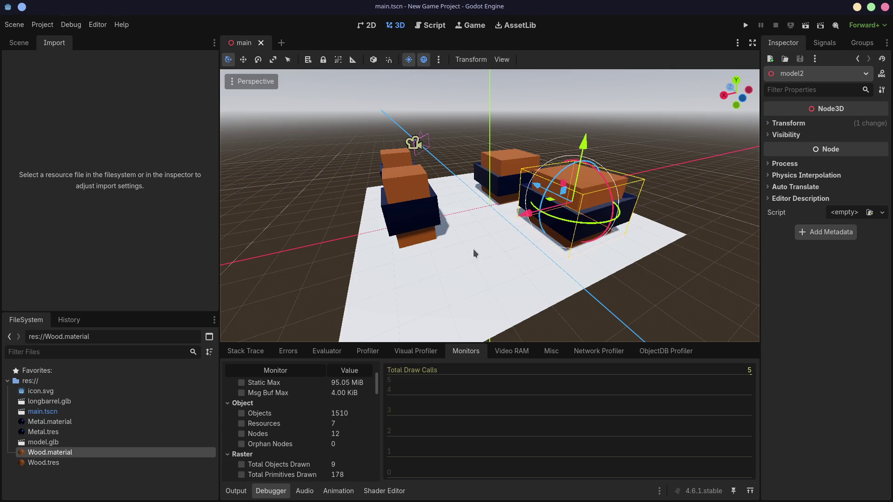
- Resize the viewport splitter again and orbit around the boxes from several more angles
drag(429, 343, 433, 226)
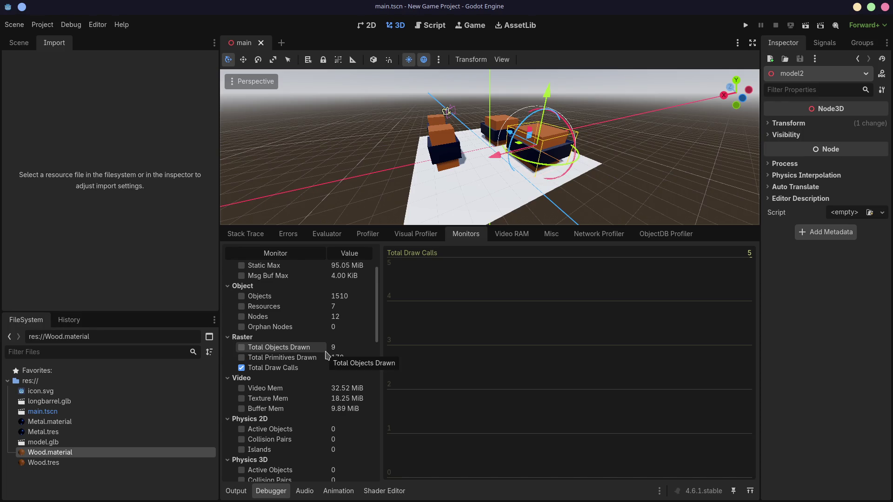
drag(471, 226, 450, 301)
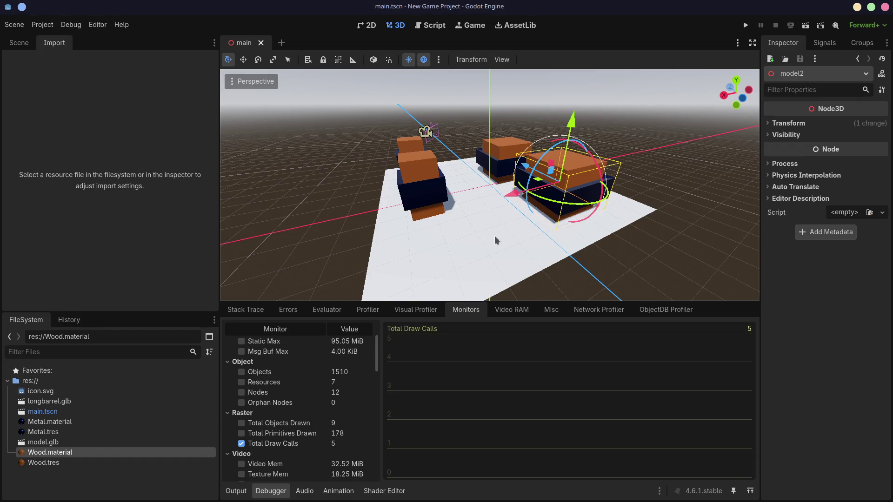
mouse_move(347, 175)
middle_down()
mouse_move(508, 202)
mouse_move(460, 195)
mouse_move(493, 172)
middle_up()
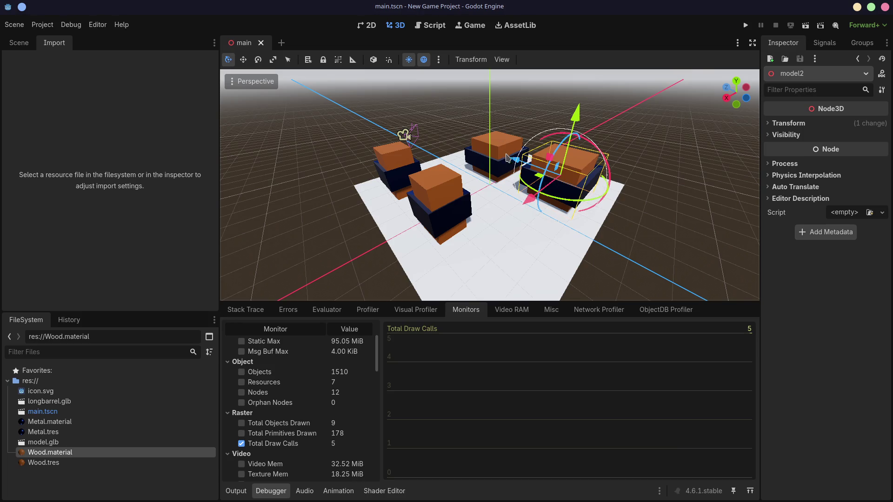
mouse_move(499, 198)
middle_down()
mouse_move(482, 209)
mouse_move(503, 227)
middle_up()
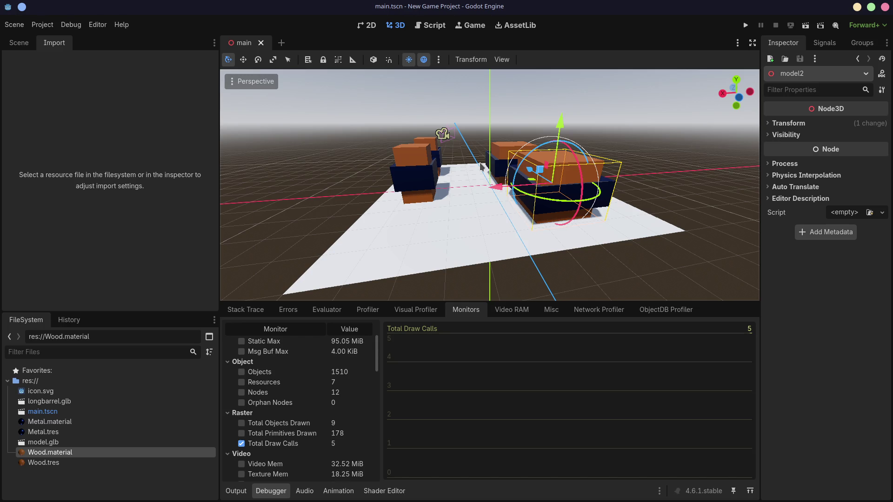
middle_drag(482, 167, 491, 179)
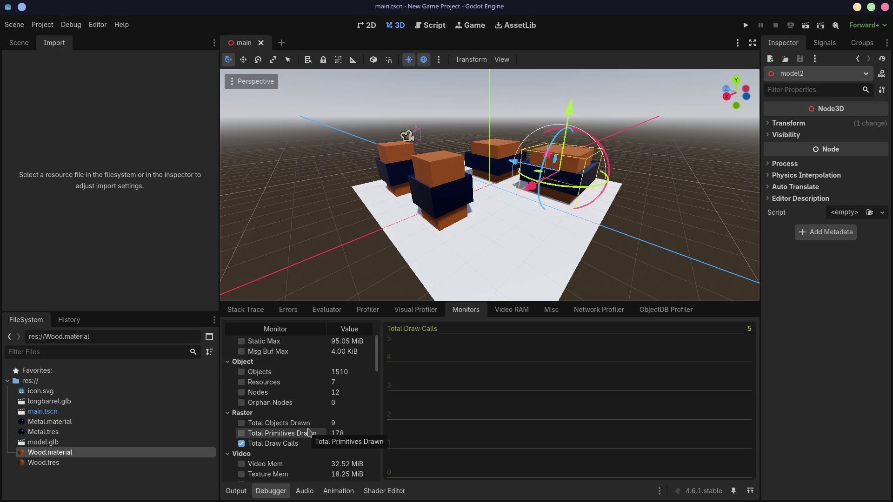
click(336, 433)
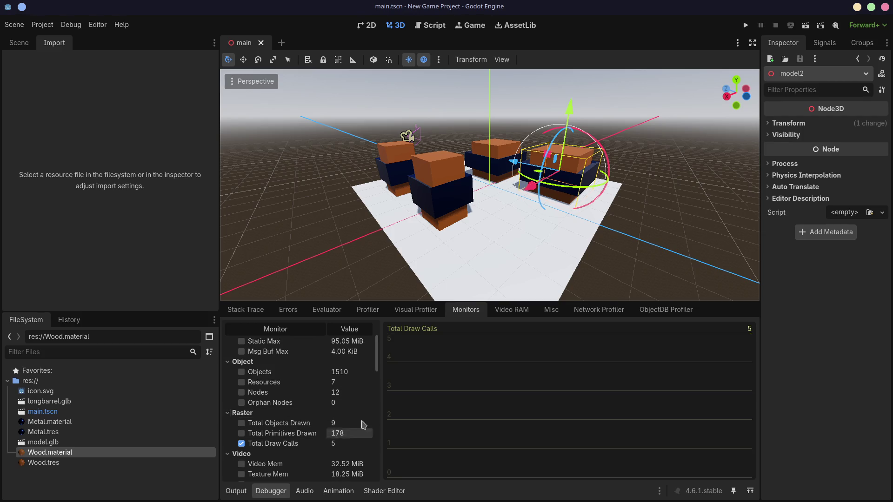
click(319, 448)
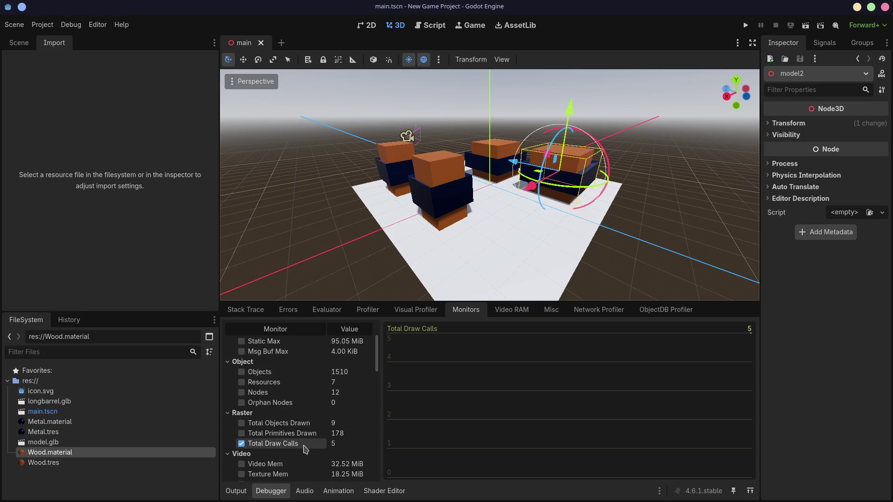
click(278, 448)
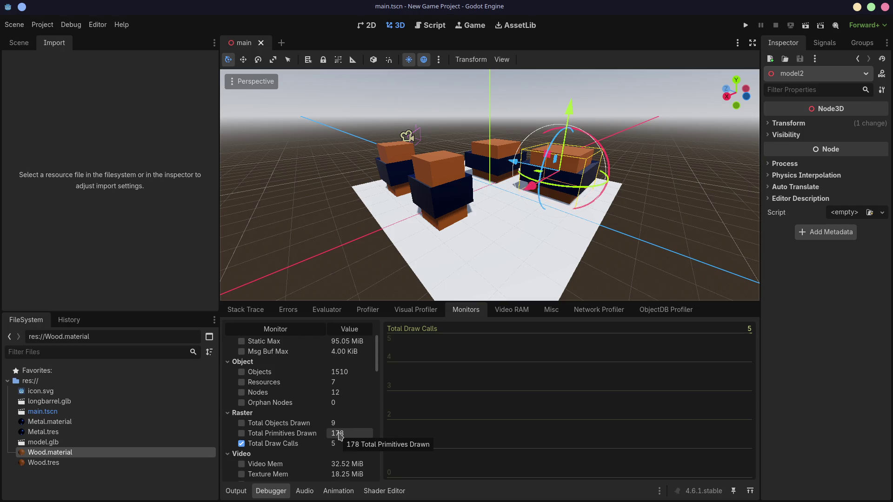
click(241, 434)
mouse_move(489, 210)
middle_down()
mouse_move(510, 199)
mouse_move(353, 264)
mouse_move(312, 261)
middle_up()
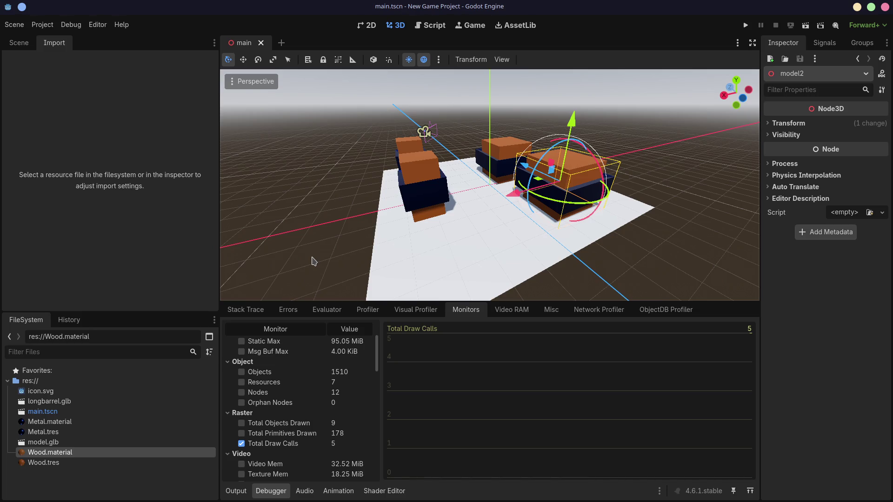
scroll(325, 396, down, 2)
scroll(326, 396, down, 3)
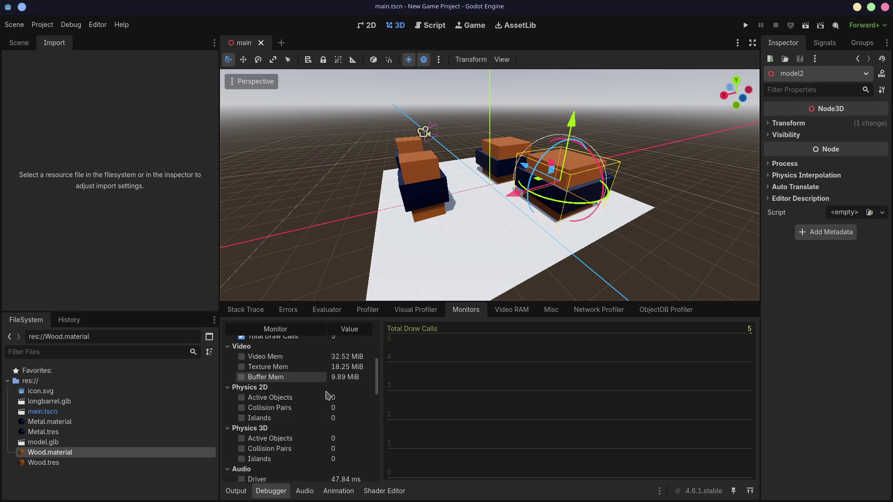
scroll(324, 396, down, 3)
scroll(325, 396, down, 2)
scroll(326, 395, down, 3)
scroll(329, 392, down, 2)
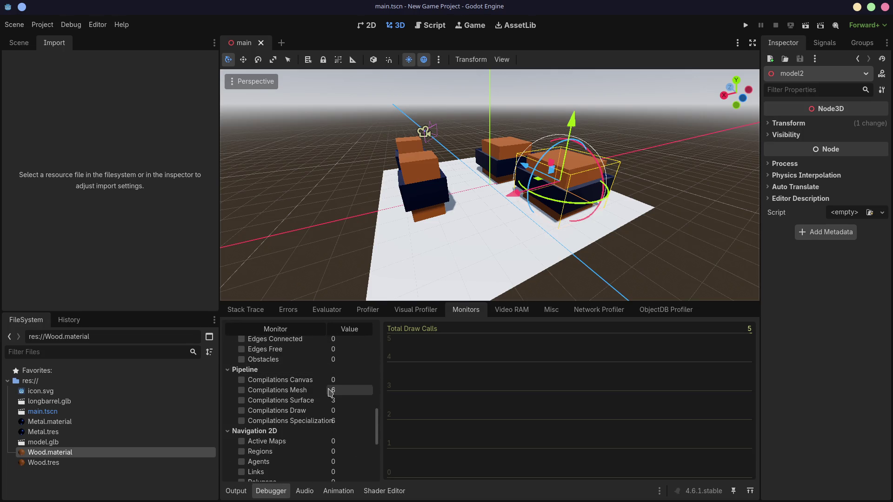
scroll(329, 392, down, 2)
scroll(330, 391, down, 1)
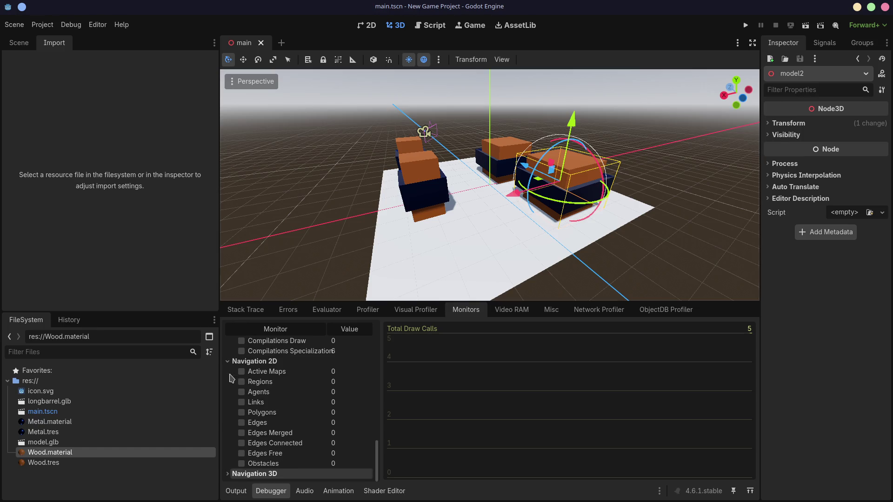
- Collapse the Navigation 2D, Pipeline, Navigation, Audio and Physics 3D/2D monitor groups
click(228, 362)
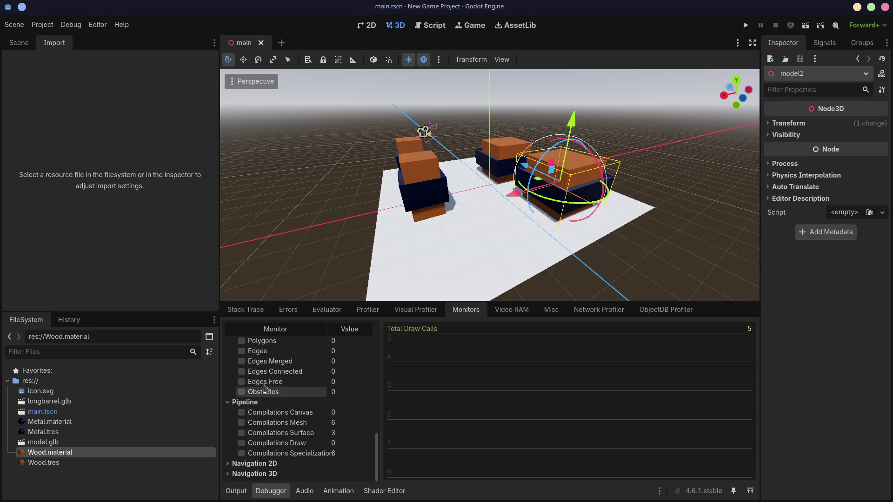
click(228, 402)
click(228, 341)
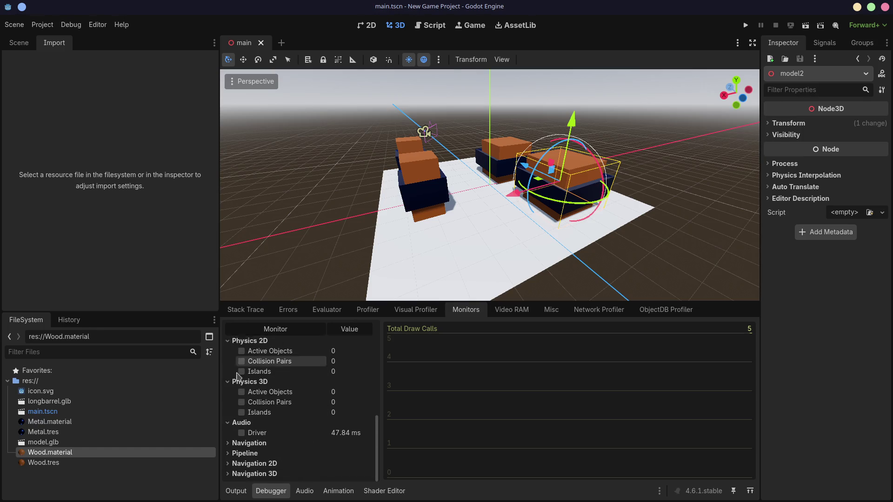
click(228, 423)
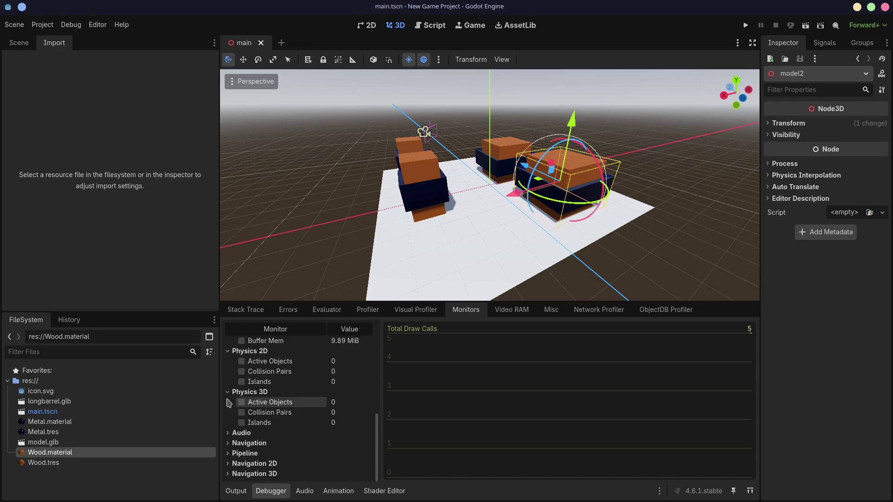
click(228, 392)
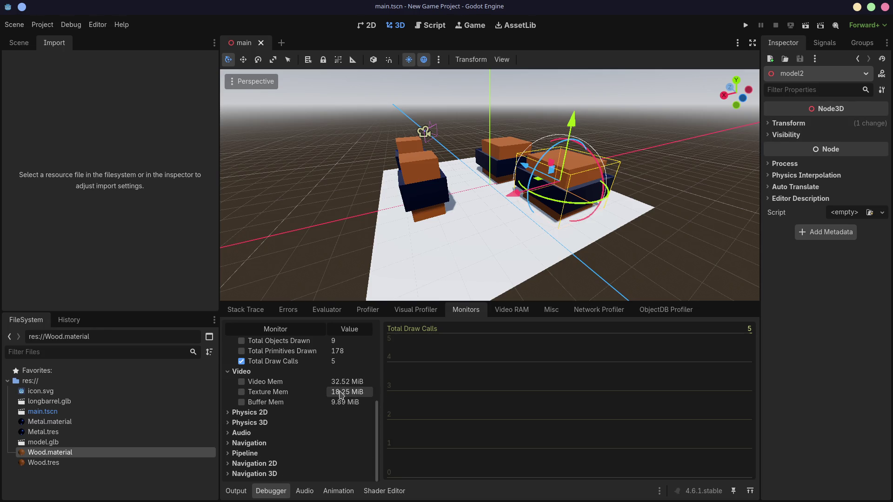
scroll(341, 394, up, 3)
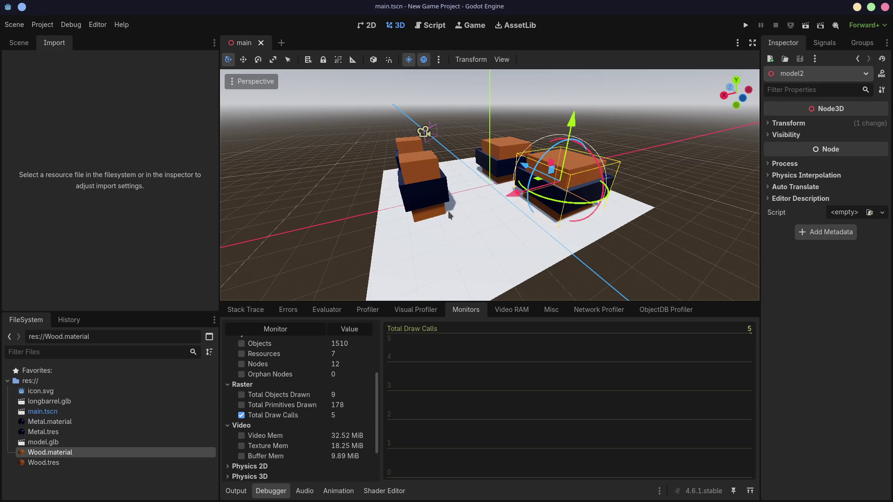
- Orbit the barrel scene and bring the scene's node tree back into view
middle_drag(421, 246, 523, 223)
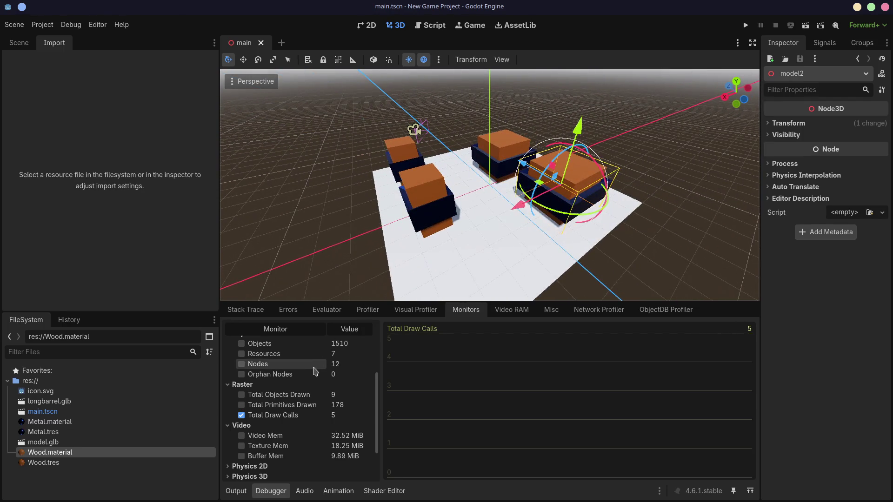
scroll(342, 363, up, 3)
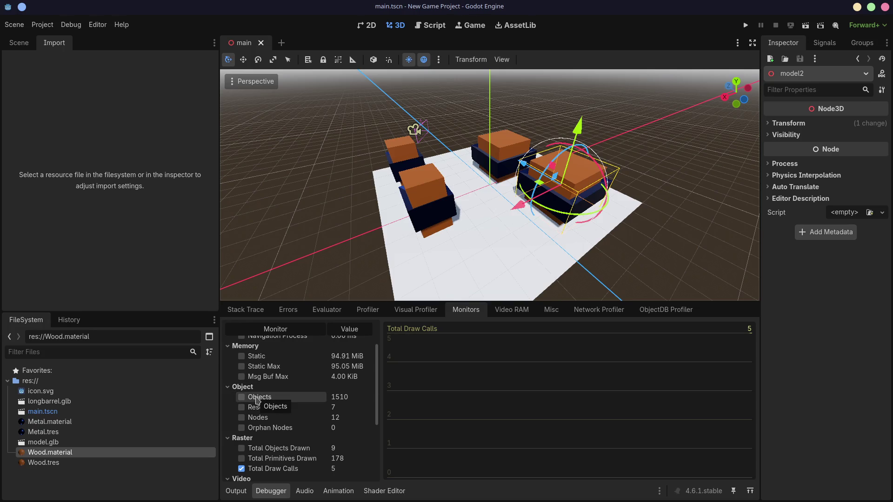
scroll(333, 402, up, 2)
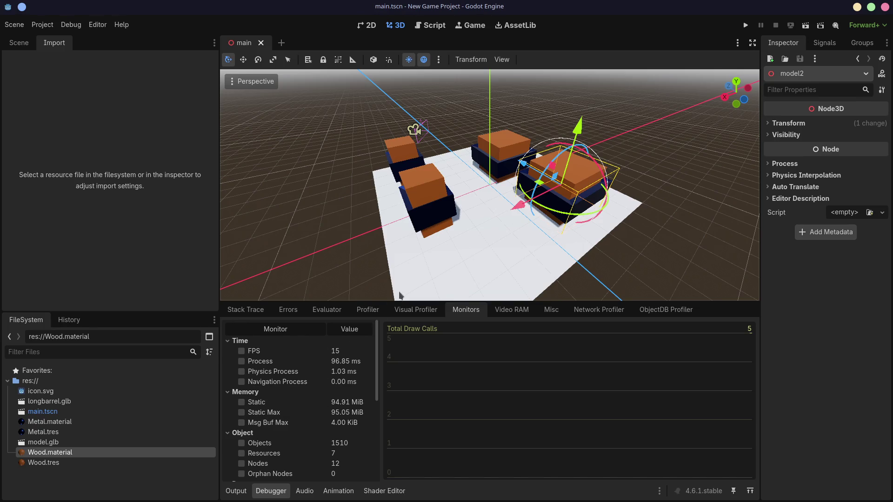
click(425, 208)
- Inspect longbarrel.glb's barrel mesh and its Wood and Metal materials in Advanced Import Settings, then close
click(19, 43)
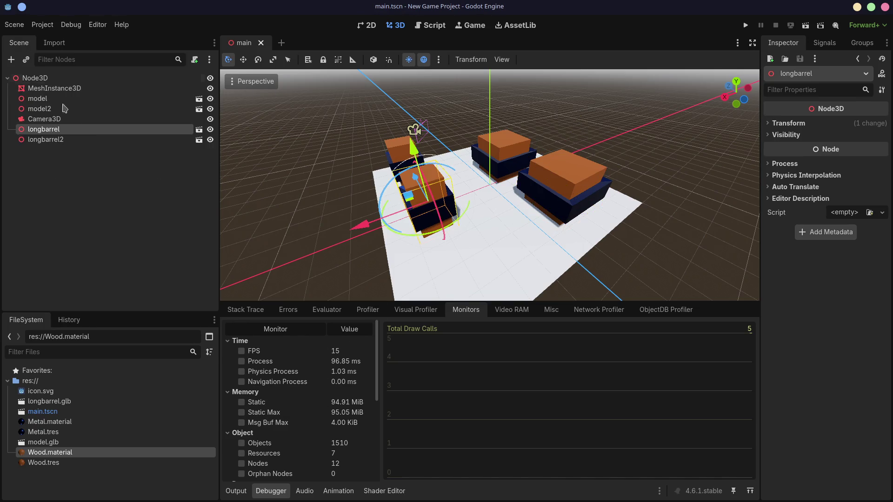
click(45, 140)
click(198, 140)
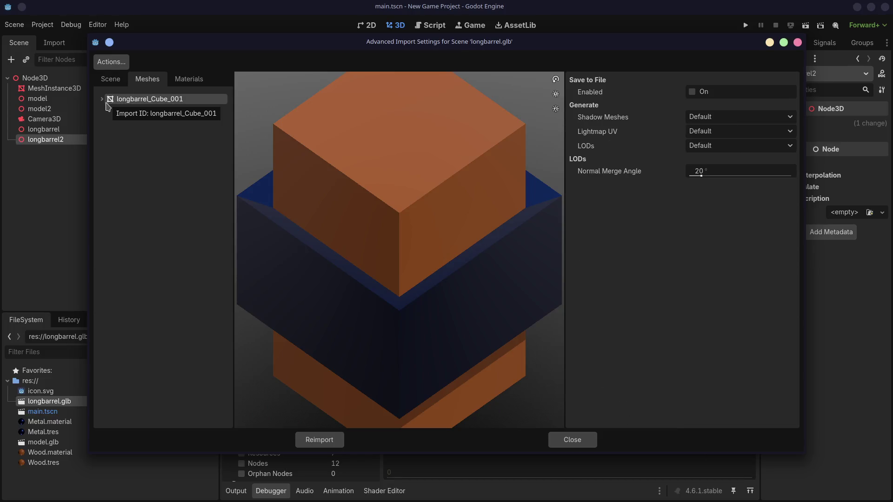
click(102, 100)
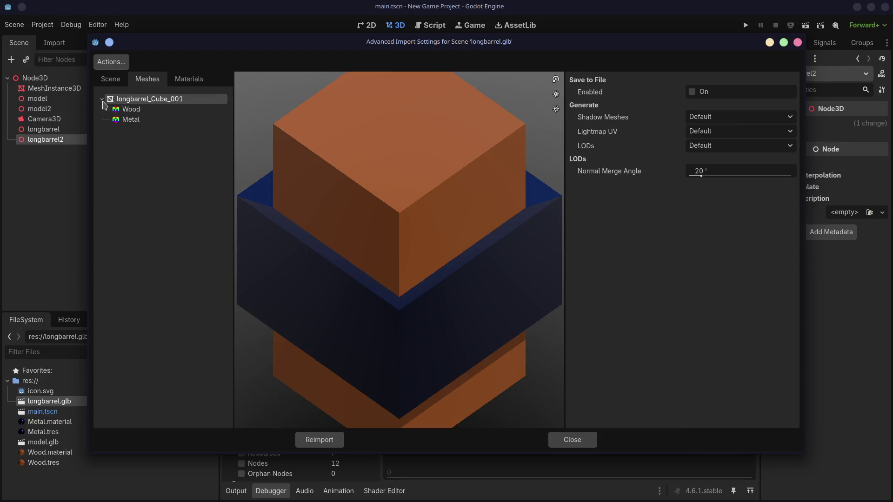
click(131, 109)
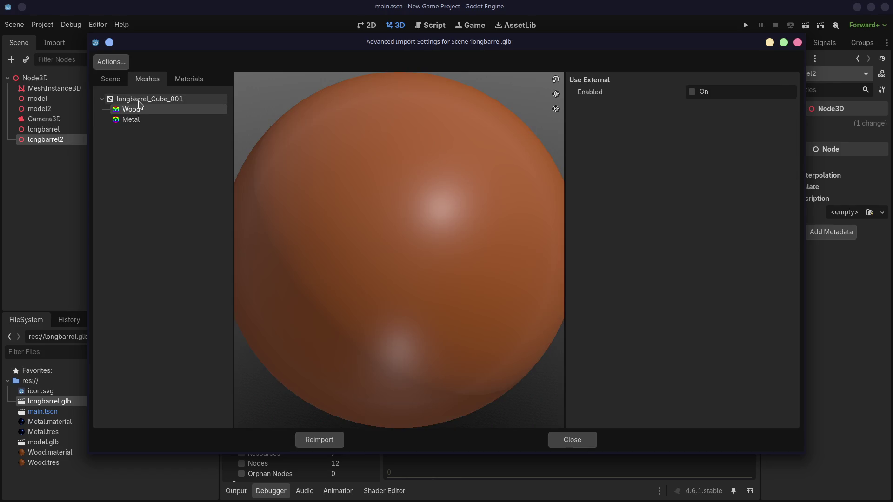
click(181, 81)
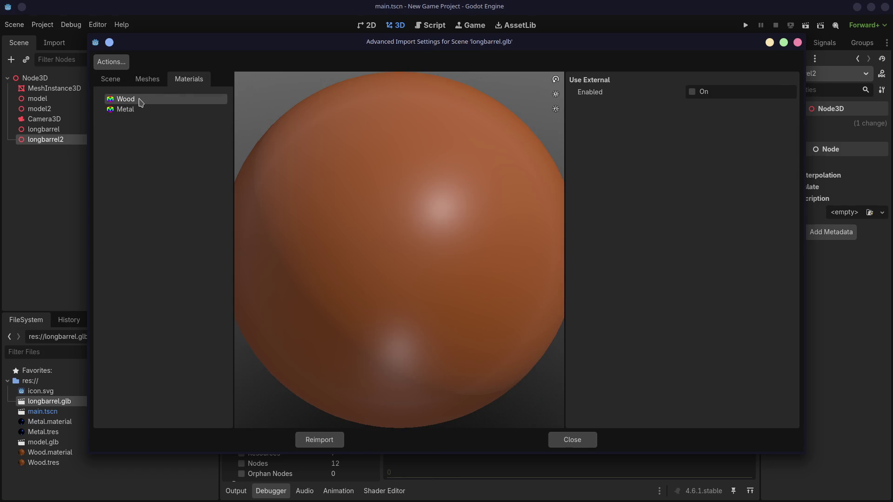
click(126, 111)
click(131, 100)
click(797, 42)
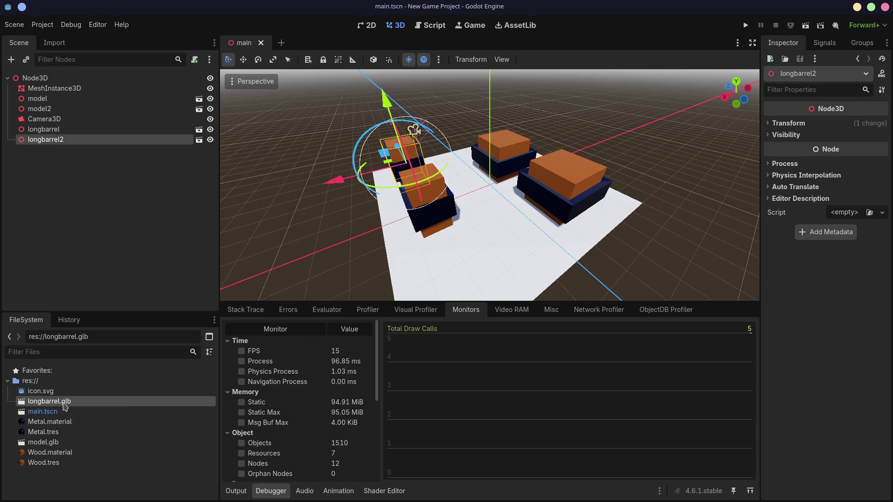
- Reopen longbarrel.glb to confirm Wood and Metal use external file paths and preview the barrel mesh
double_click(74, 403)
click(143, 101)
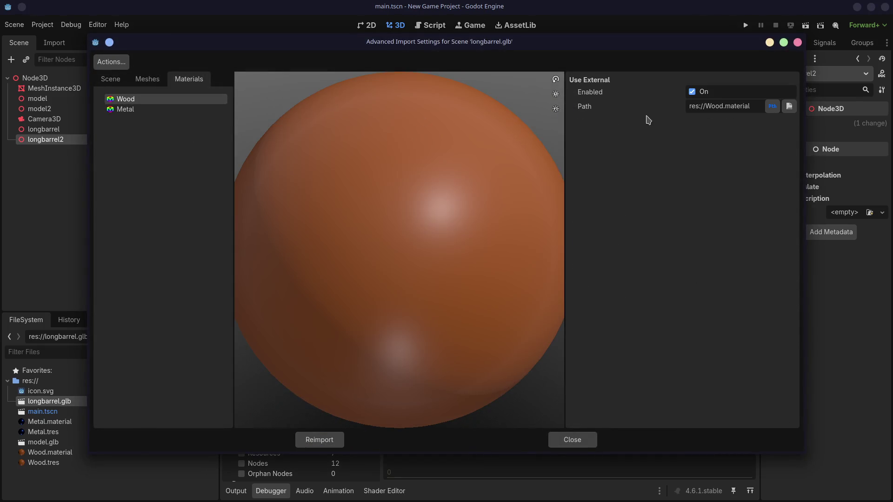
click(150, 112)
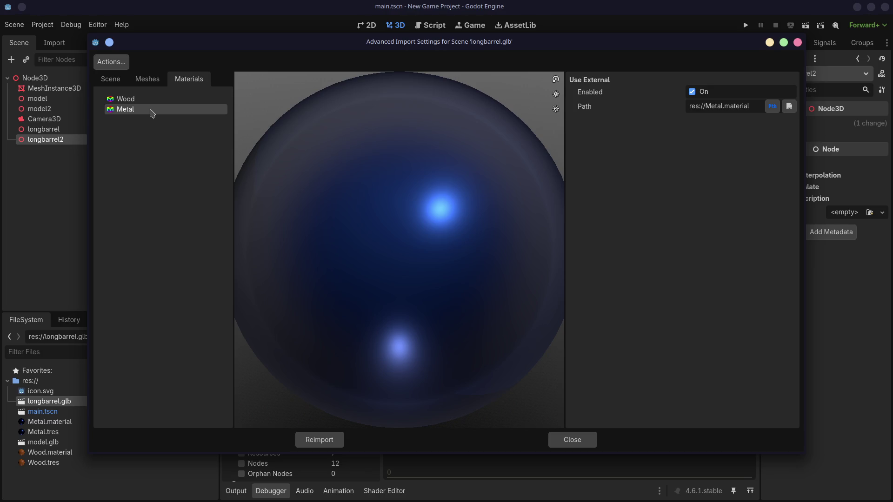
click(147, 79)
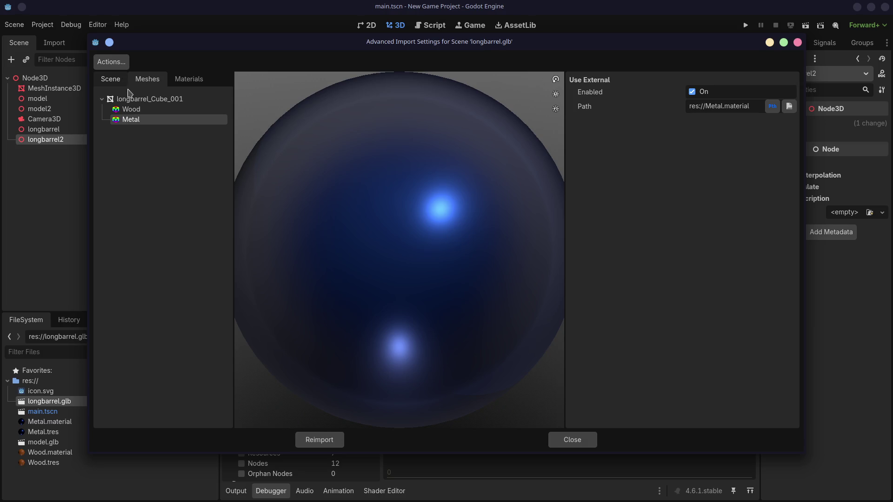
click(133, 100)
click(130, 119)
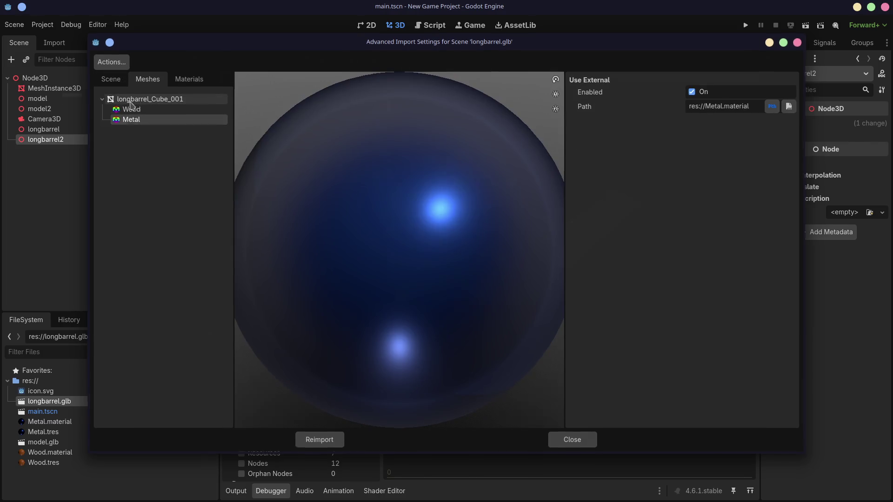
key(Escape)
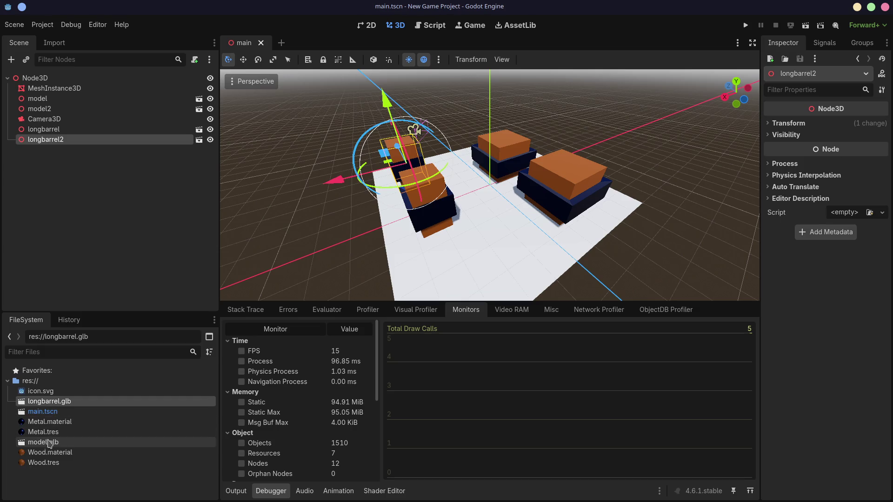
- Review model.glb's Metal material and the model_Cube mesh's LOD generation choices without changing them
double_click(48, 444)
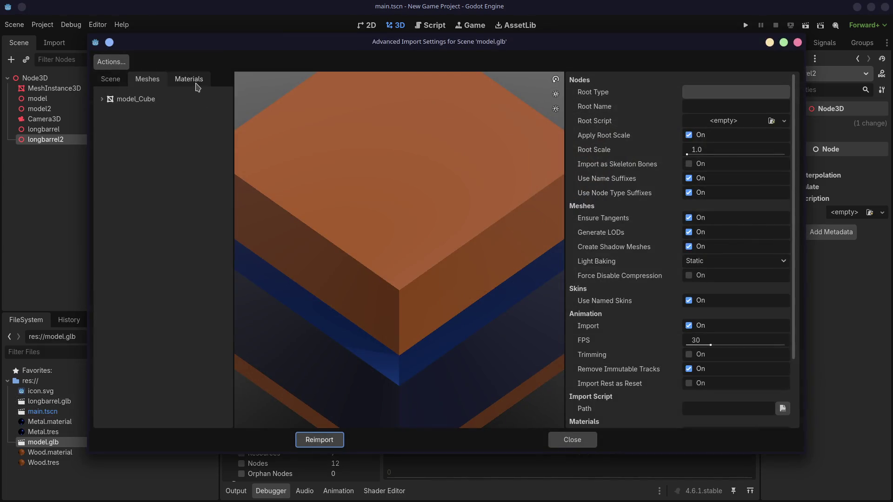
click(189, 79)
click(125, 108)
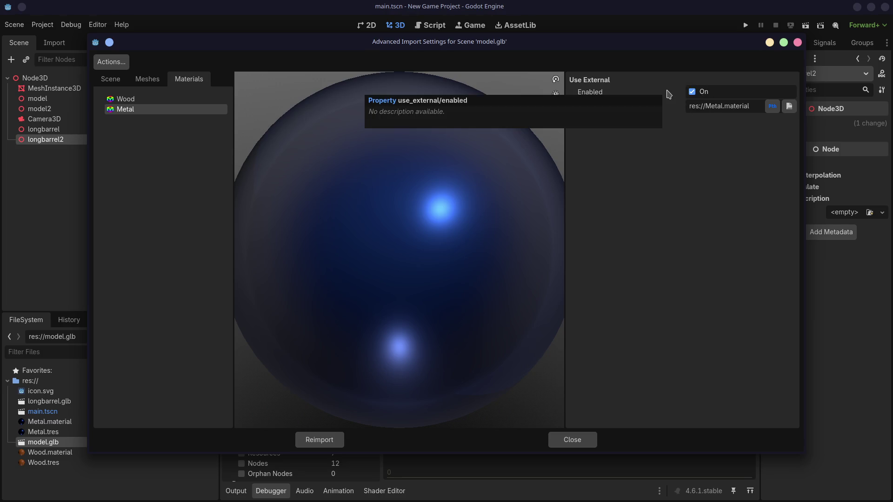
click(152, 81)
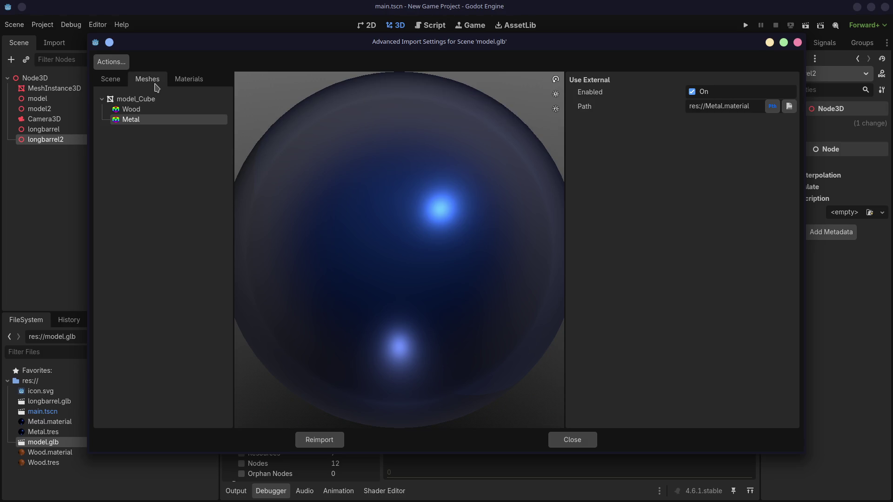
click(143, 101)
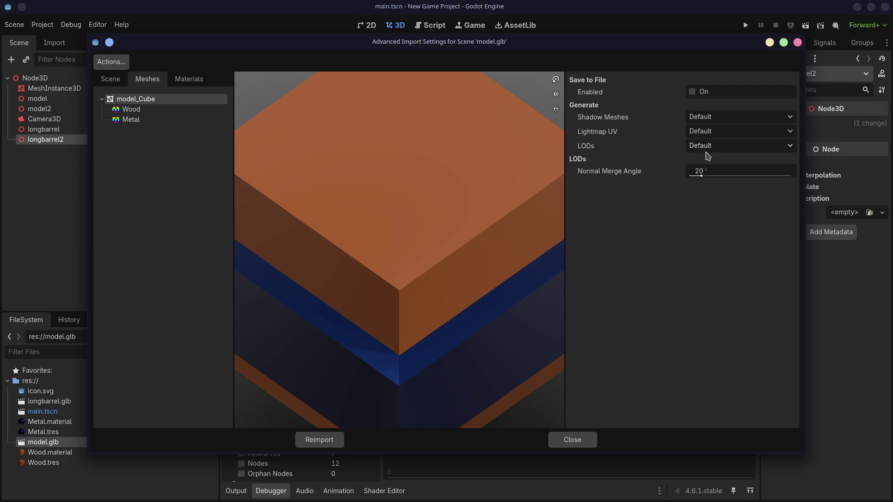
click(719, 150)
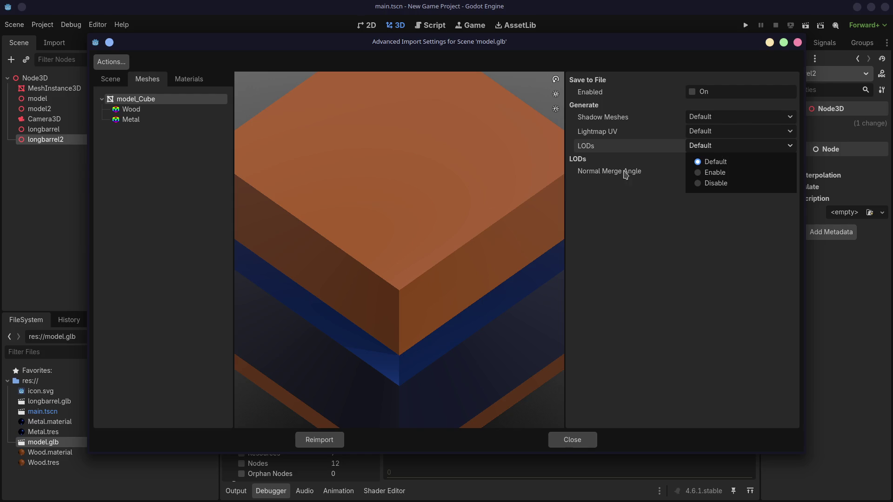
scroll(412, 221, down, 2)
scroll(415, 224, down, 2)
click(426, 226)
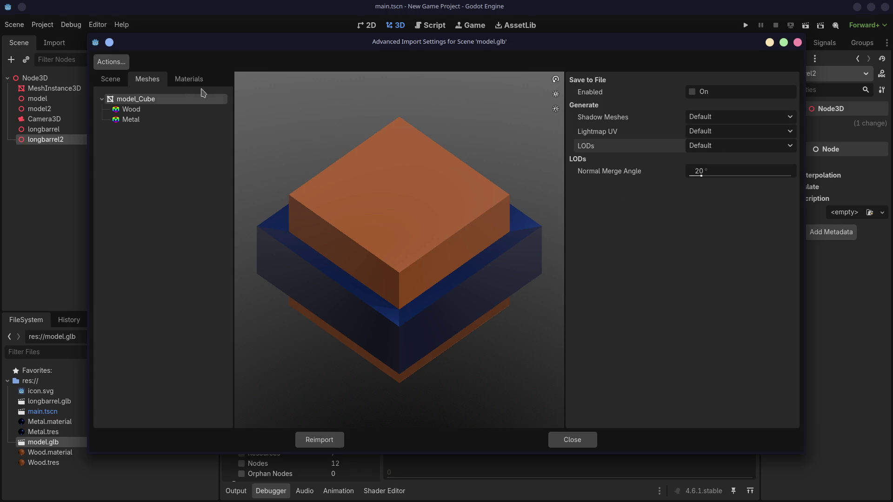
- Walk the imported scene tree's Cube node, confirming Wood and Metal point to external material files
click(112, 79)
click(129, 109)
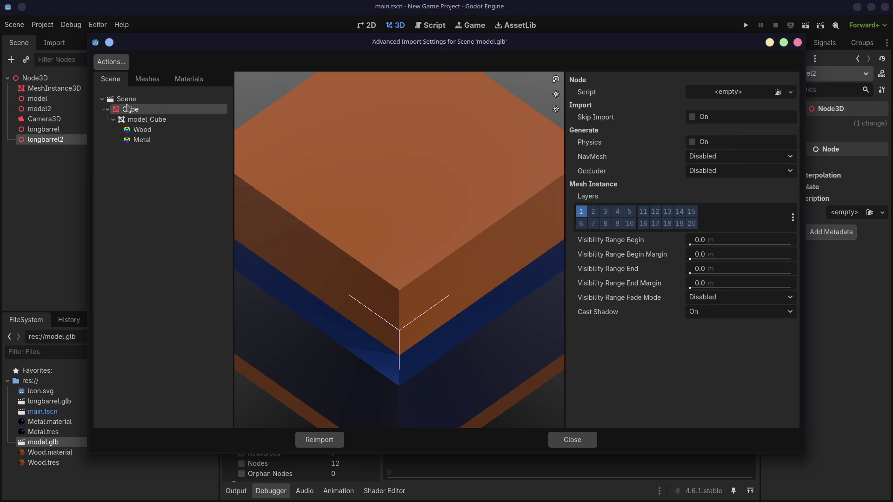
click(134, 122)
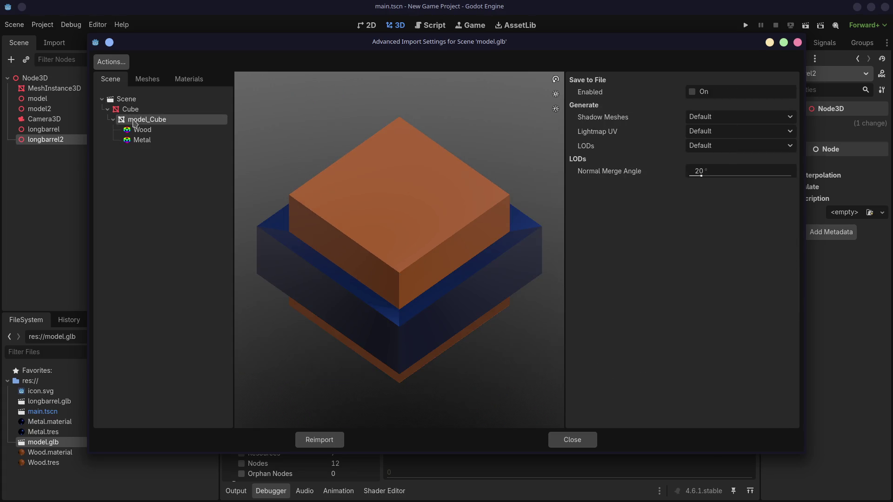
click(137, 129)
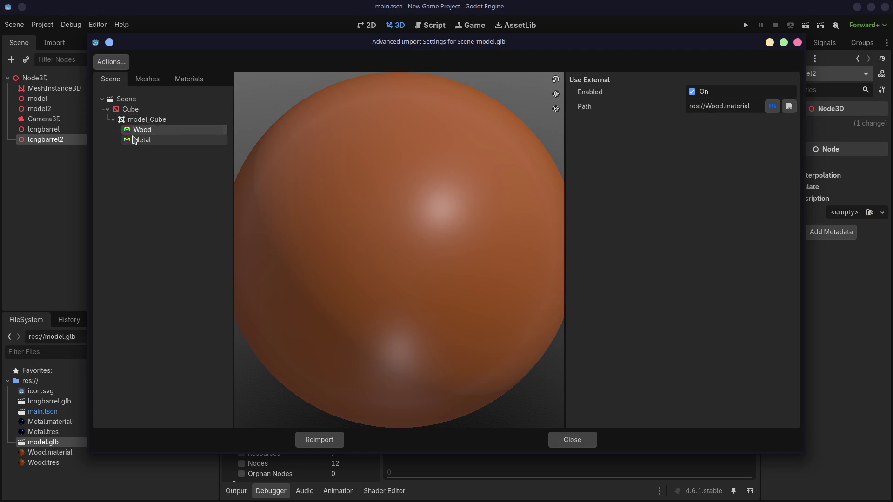
click(140, 140)
click(137, 130)
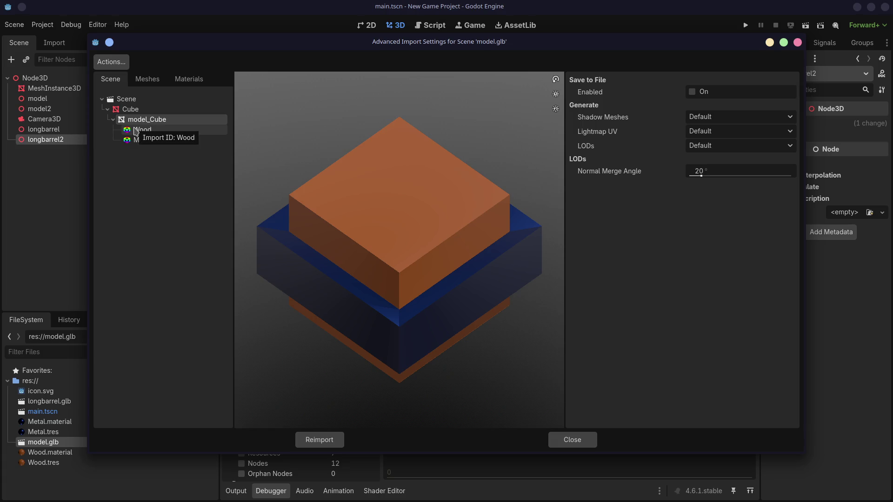
click(136, 130)
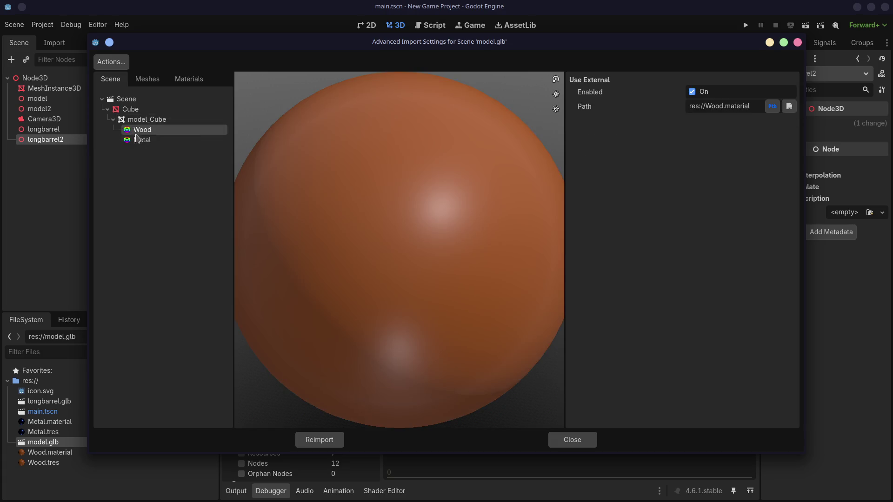
click(140, 141)
- Close model.glb's settings, select longbarrel and give the file list panel more room
key(Escape)
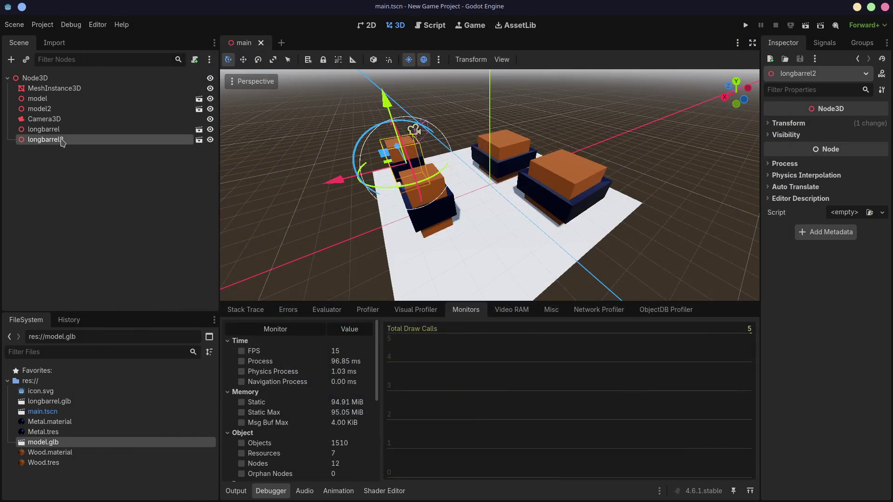
right_click(72, 143)
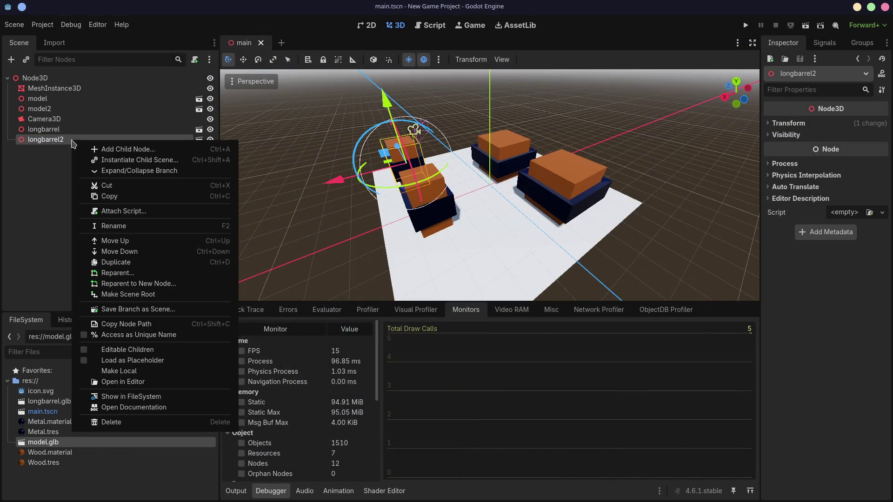
click(57, 155)
click(49, 130)
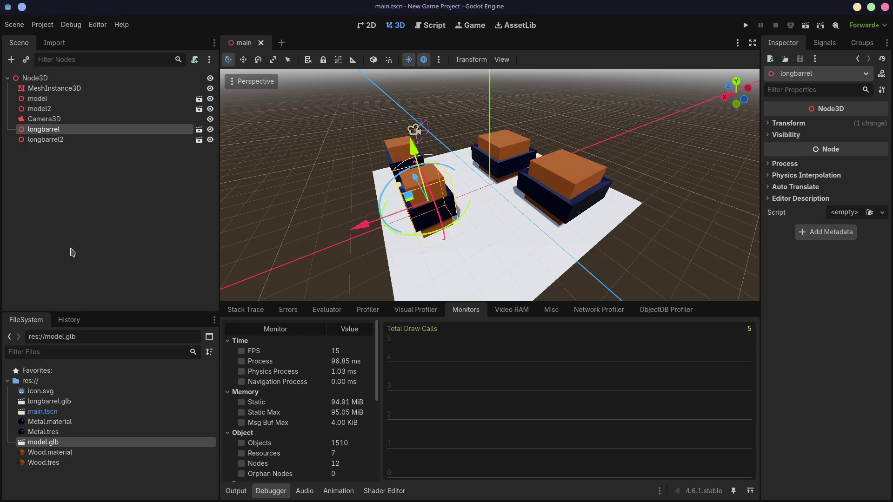
drag(141, 311, 162, 230)
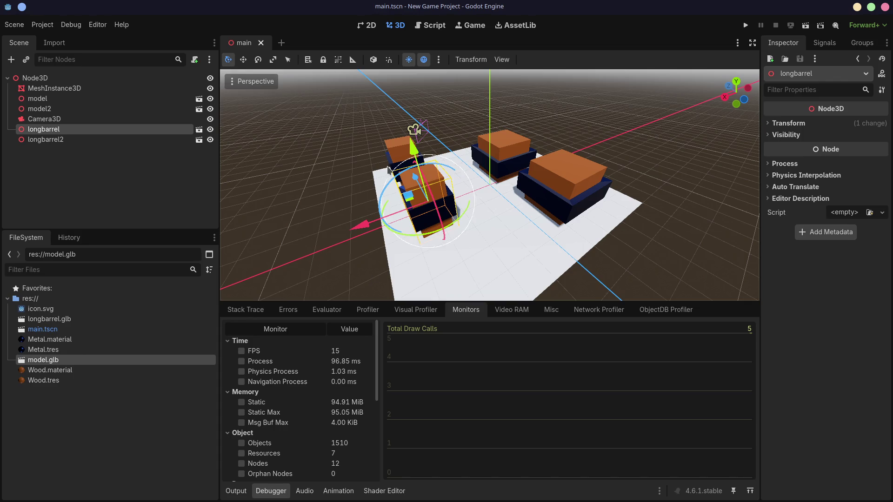
mouse_move(478, 190)
middle_down()
mouse_move(546, 162)
mouse_move(493, 173)
mouse_move(386, 156)
middle_up()
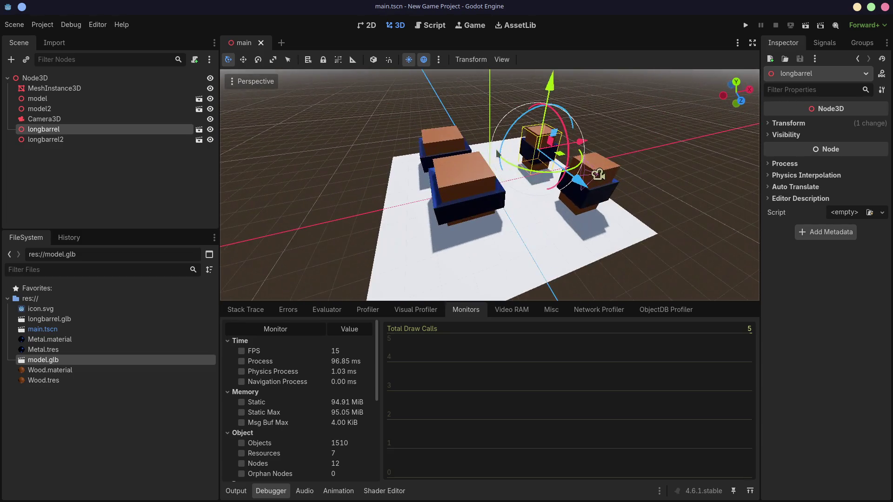
middle_drag(498, 154, 467, 154)
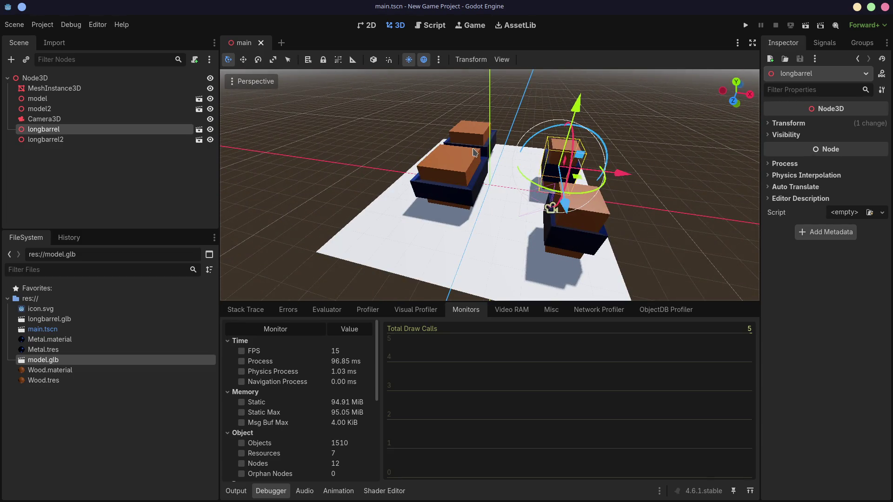
- Switch to Blender and open the recent "Assignment - Low Poly Character.blend", saving the current file
key(alt+Tab)
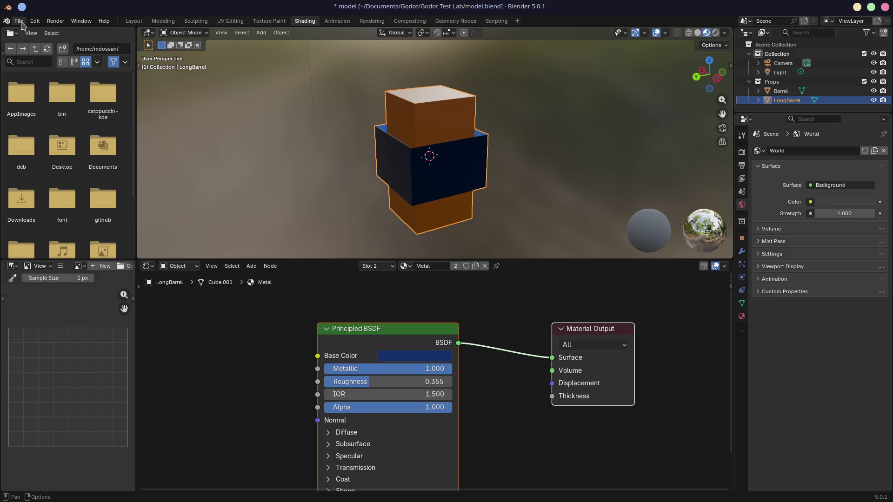
click(21, 24)
mouse_move(42, 50)
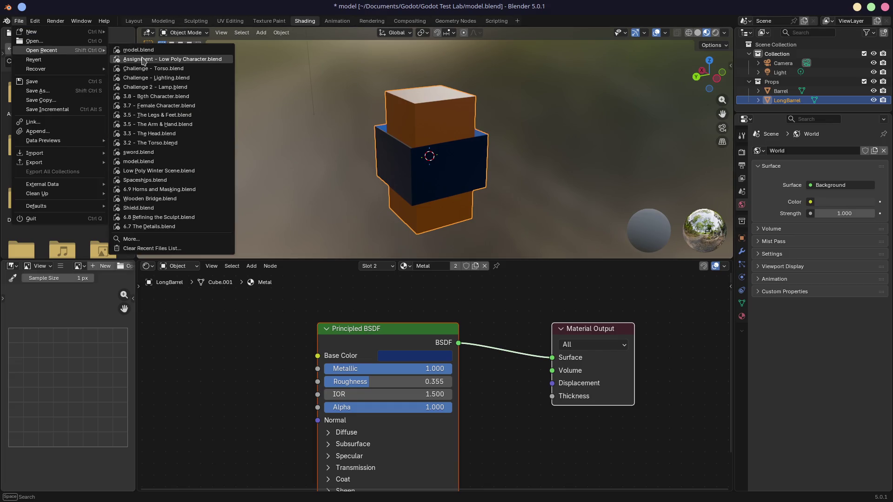
click(143, 59)
click(519, 277)
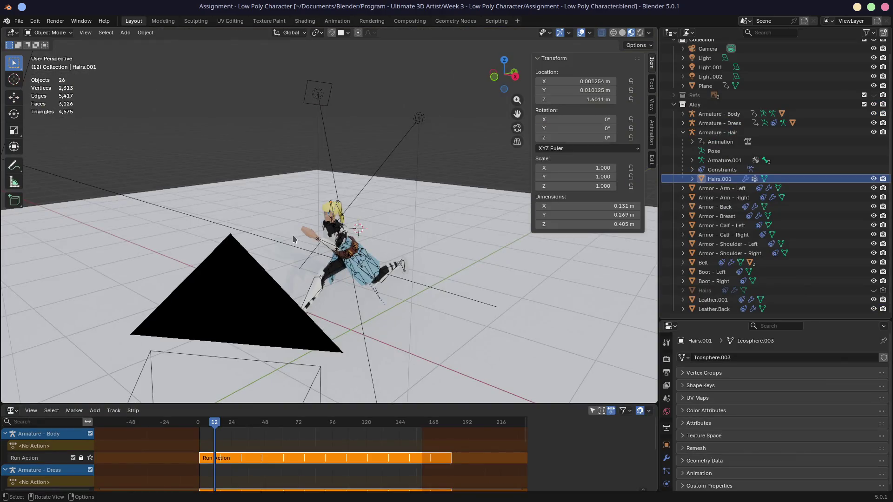
mouse_move(292, 239)
middle_down()
mouse_move(350, 244)
mouse_move(343, 250)
mouse_move(376, 211)
middle_up()
scroll(391, 252, up, 3)
middle_drag(374, 261, 416, 185)
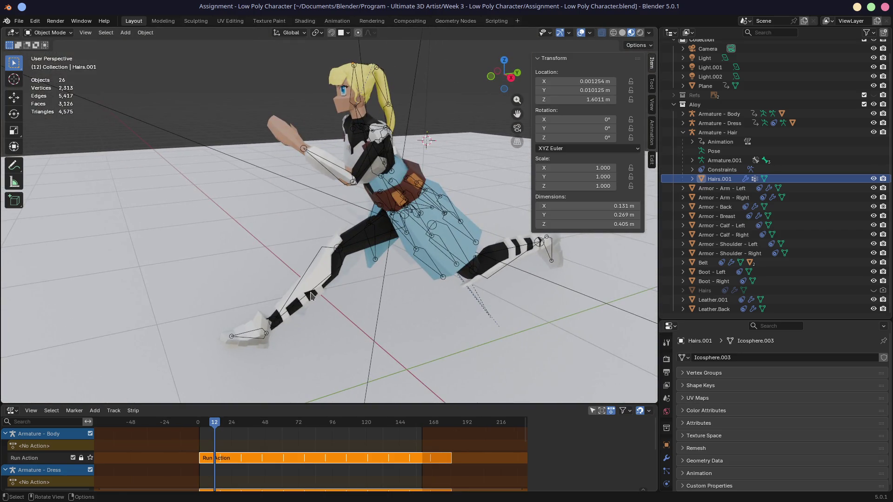
middle_drag(291, 252, 178, 249)
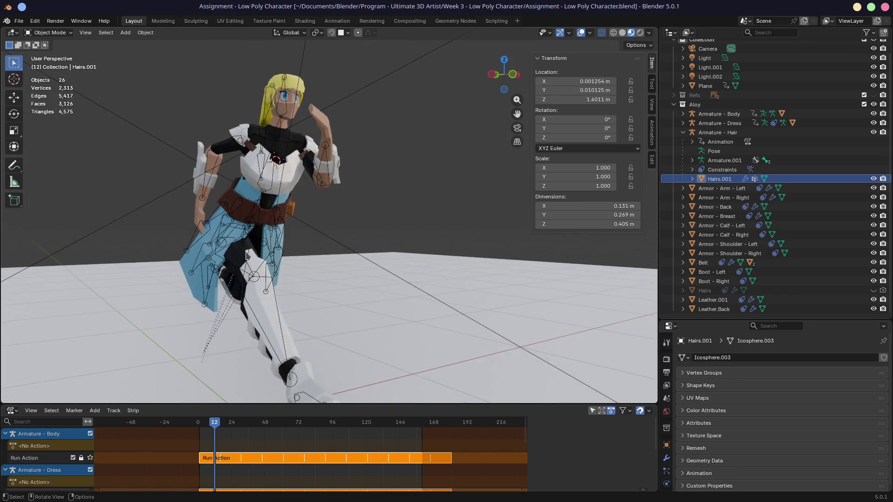
middle_drag(307, 239, 147, 225)
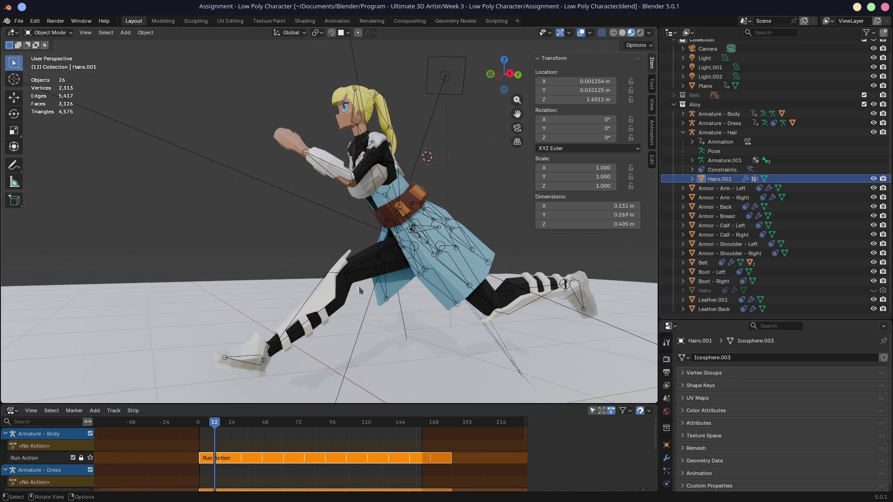
mouse_move(347, 259)
middle_down()
mouse_move(399, 266)
mouse_move(298, 222)
mouse_move(232, 178)
middle_up()
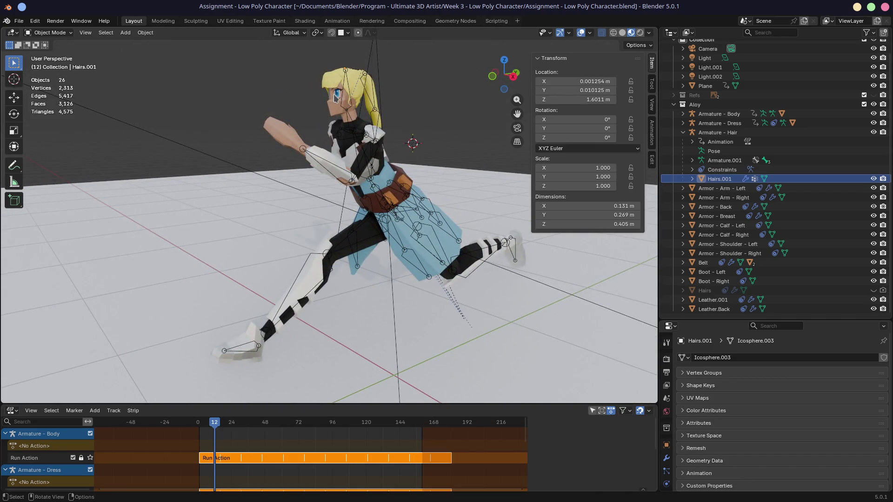
mouse_move(335, 97)
middle_down()
mouse_move(377, 150)
mouse_move(370, 112)
mouse_move(356, 239)
mouse_move(351, 177)
middle_up()
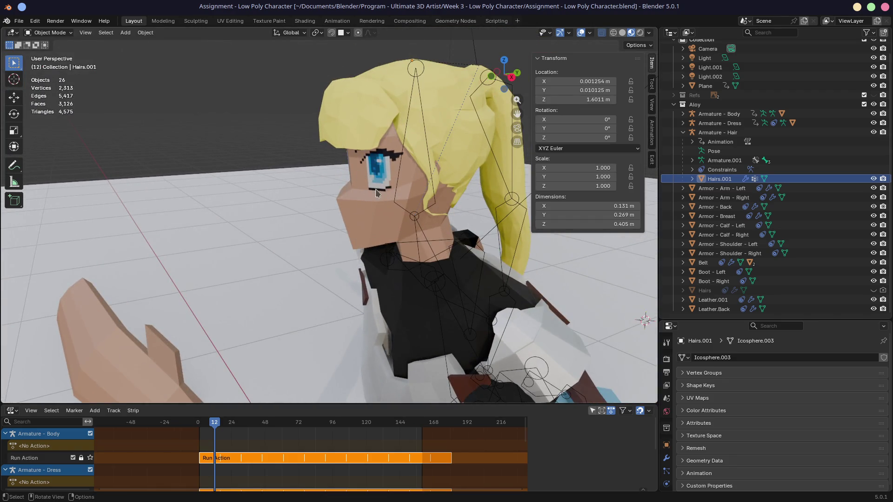
mouse_move(386, 186)
middle_down()
mouse_move(342, 188)
mouse_move(384, 244)
mouse_move(366, 168)
middle_up()
scroll(383, 244, down, 2)
scroll(383, 251, down, 2)
scroll(383, 260, down, 3)
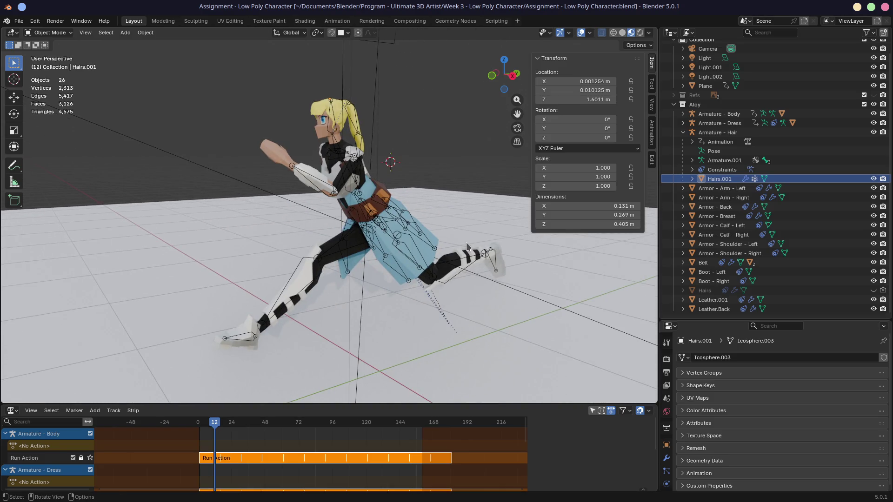
middle_drag(335, 219, 419, 251)
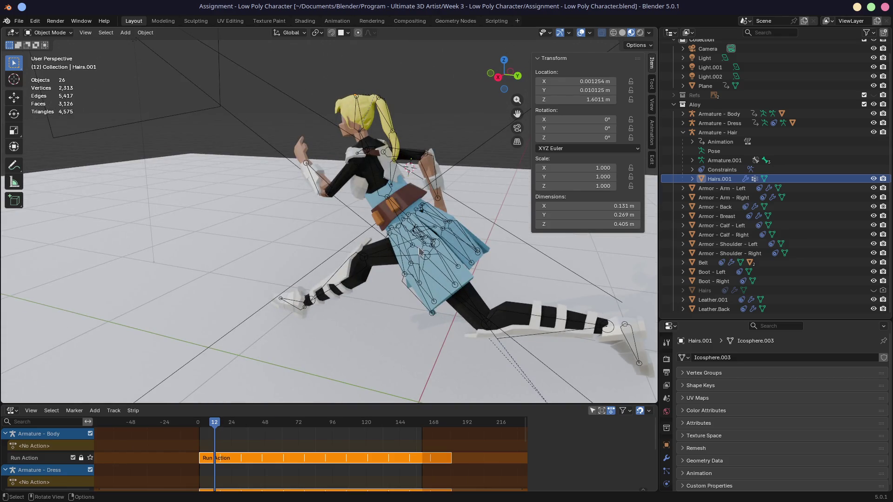
scroll(314, 214, down, 4)
middle_drag(317, 215, 269, 227)
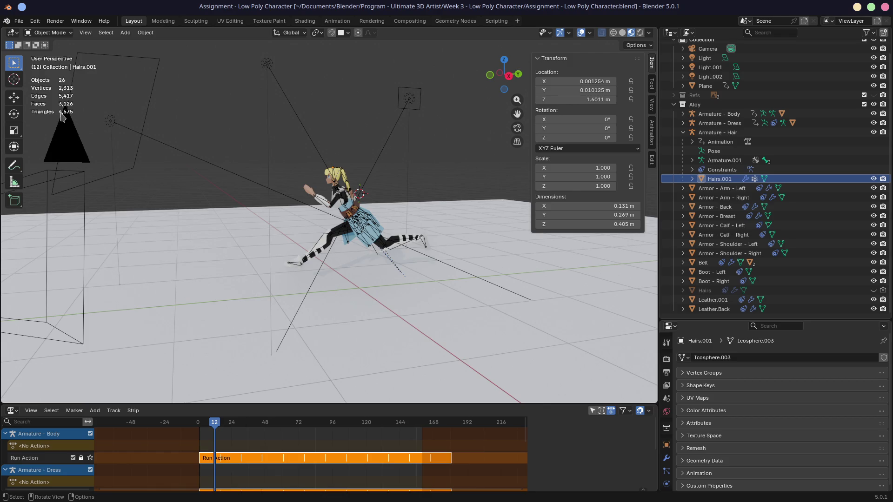
middle_drag(212, 162, 258, 171)
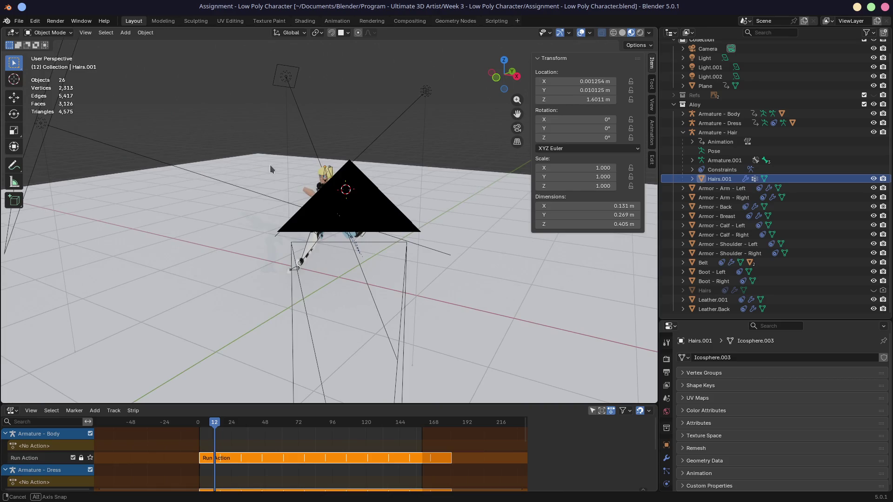
middle_drag(270, 168, 101, 160)
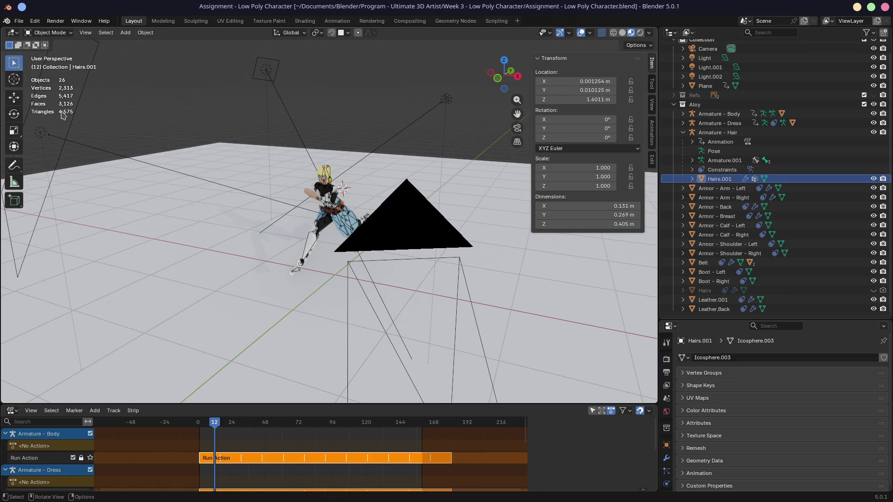
middle_drag(136, 128, 234, 140)
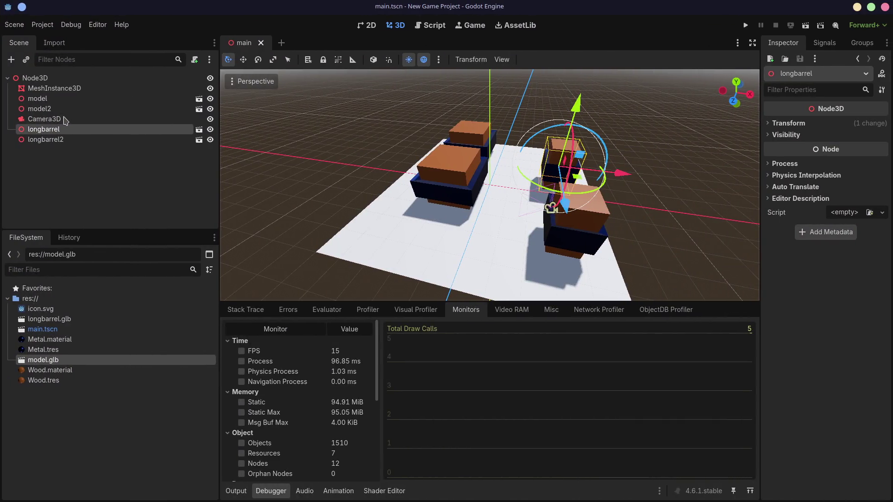
scroll(300, 349, down, 2)
scroll(300, 388, down, 2)
scroll(310, 403, down, 2)
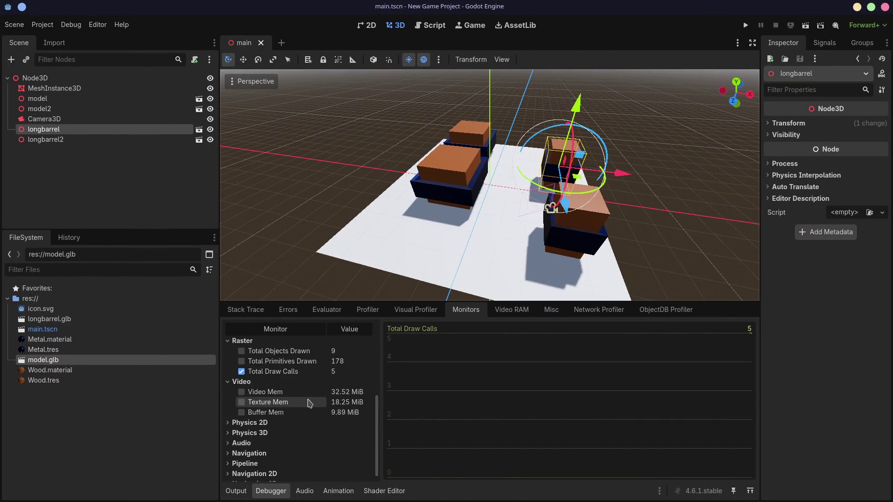
scroll(300, 376, up, 2)
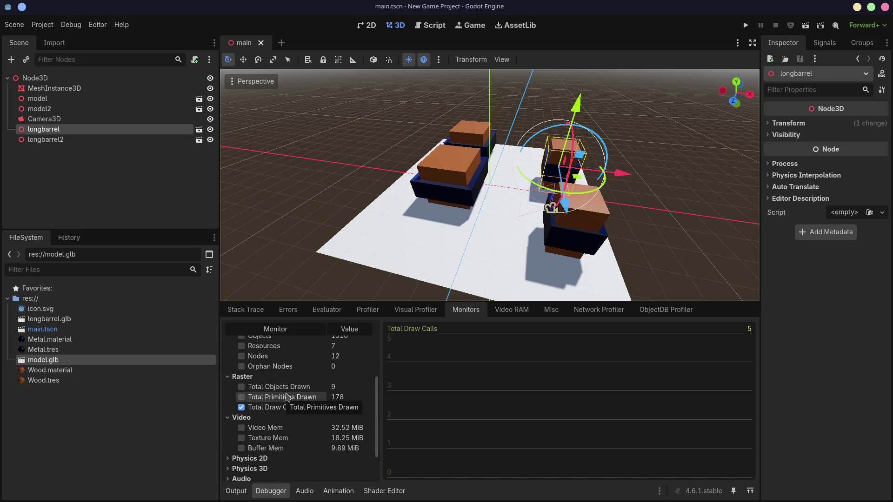
scroll(285, 399, down, 1)
scroll(284, 398, down, 1)
scroll(286, 398, up, 2)
scroll(286, 398, down, 2)
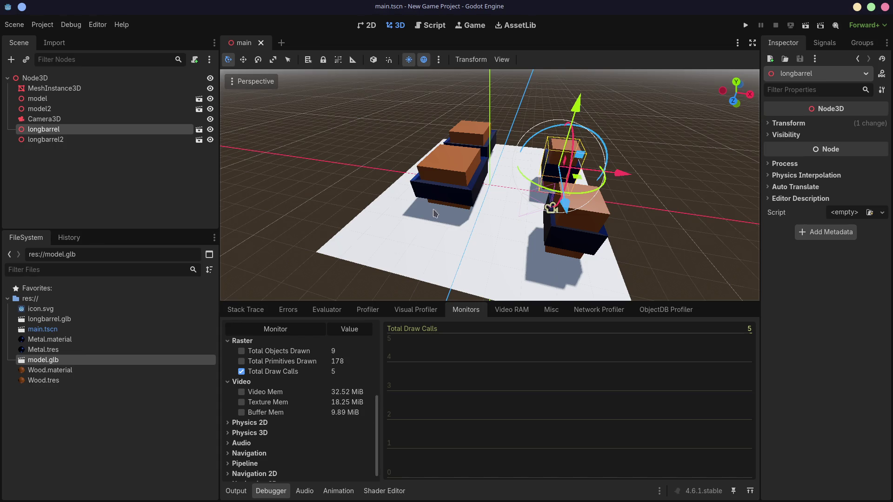
middle_drag(431, 229, 391, 209)
click(63, 340)
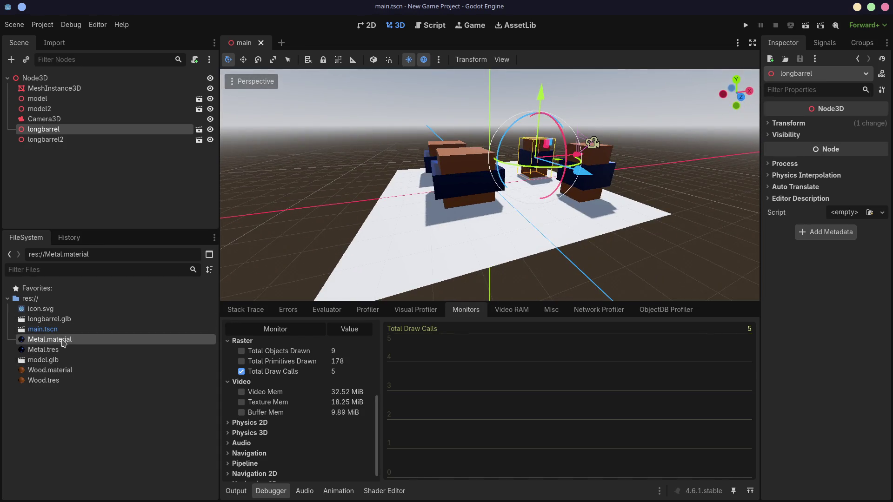
click(63, 370)
click(63, 340)
click(64, 370)
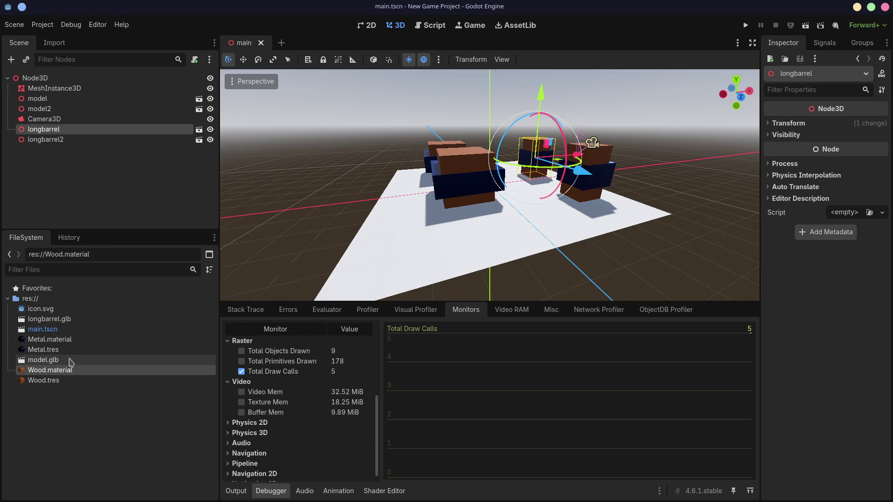
click(73, 340)
click(67, 371)
click(75, 341)
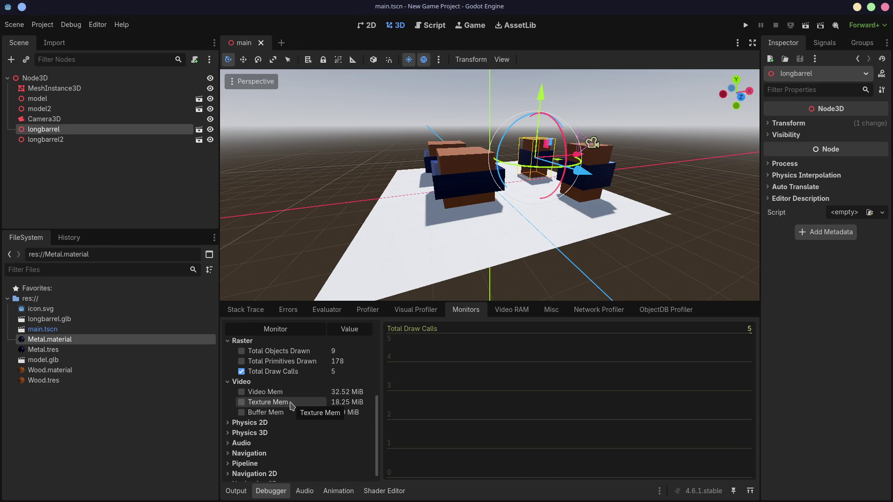
middle_drag(489, 196, 526, 204)
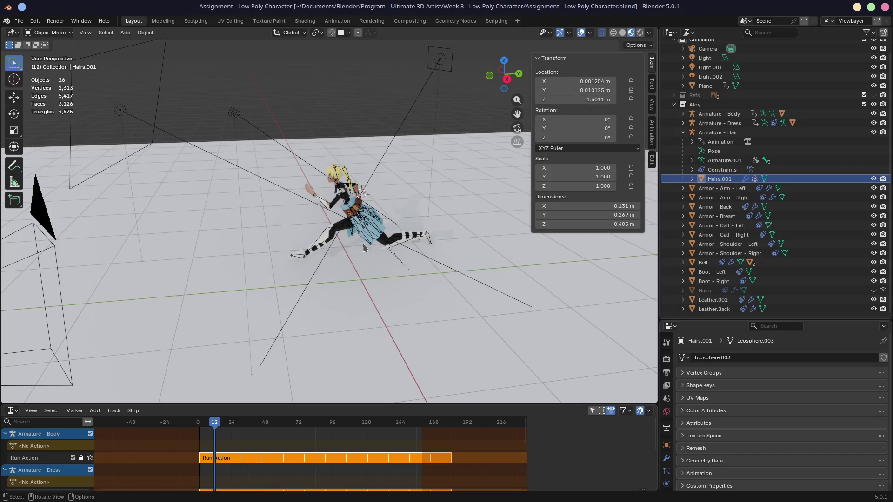
- Collapse Armature - Hair, select the Aloy collection and expand Aloy and Refs in the Outliner
mouse_move(525, 201)
middle_down()
mouse_move(475, 226)
mouse_move(381, 228)
mouse_move(371, 214)
mouse_move(454, 217)
mouse_move(406, 190)
middle_up()
scroll(382, 229, up, 4)
scroll(381, 229, up, 2)
scroll(454, 217, down, 4)
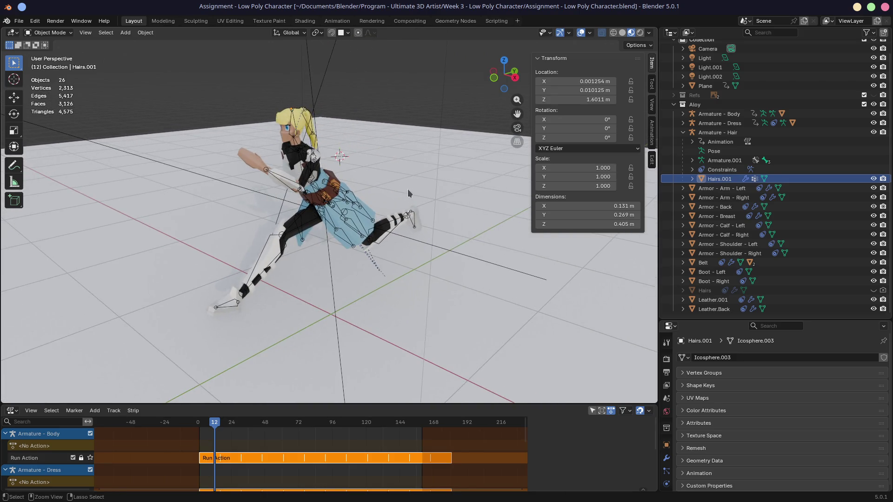
click(683, 132)
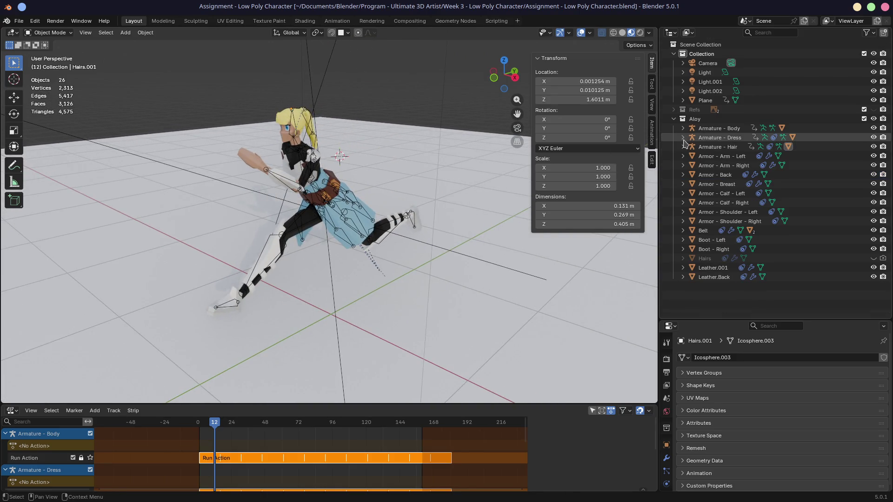
click(674, 118)
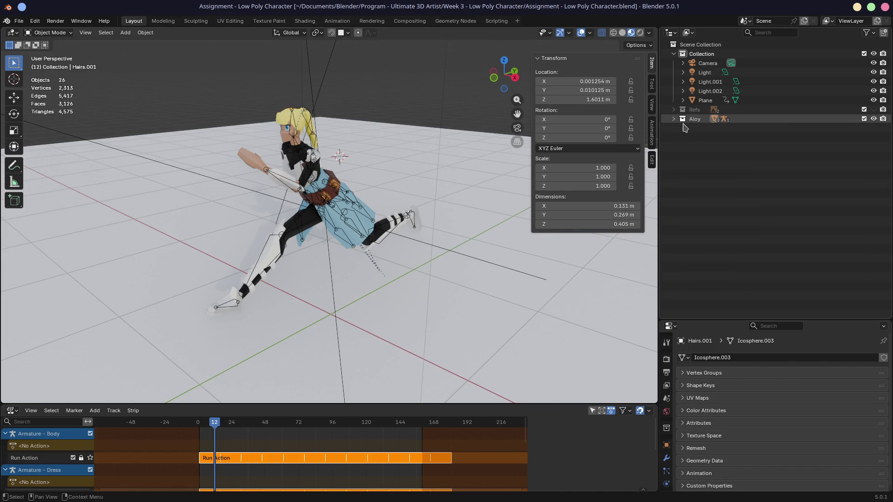
click(673, 119)
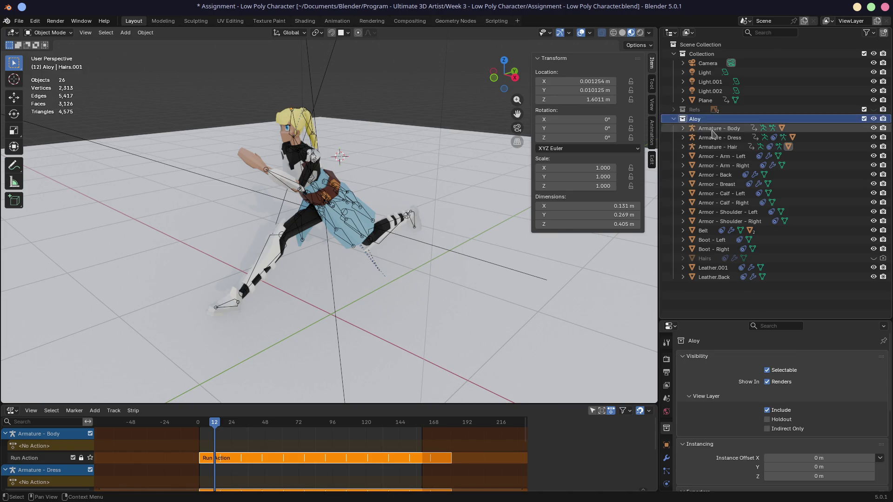
click(674, 110)
- Enable the Refs collection and orbit to compare the character against the Front and Right references
middle_drag(363, 174, 465, 165)
click(864, 110)
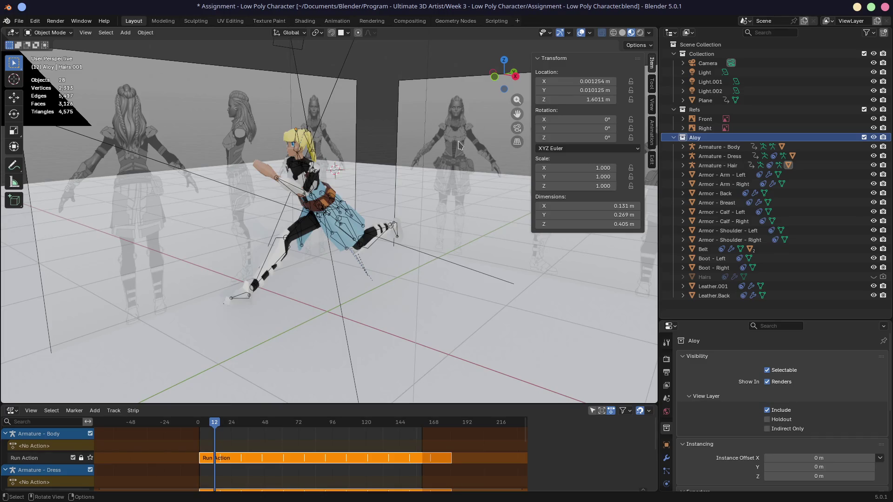
mouse_move(427, 159)
middle_down()
mouse_move(452, 167)
mouse_move(352, 140)
mouse_move(370, 161)
mouse_move(349, 181)
middle_up()
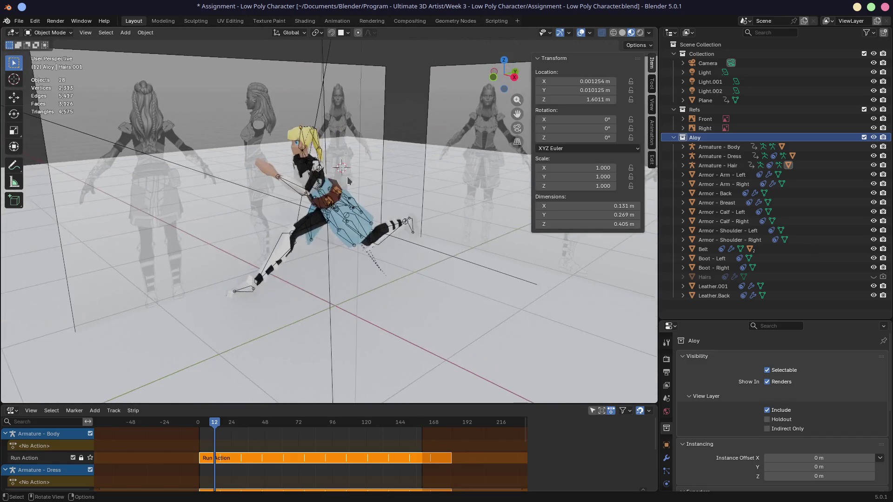
mouse_move(409, 238)
middle_down()
mouse_move(290, 233)
mouse_move(326, 211)
middle_up()
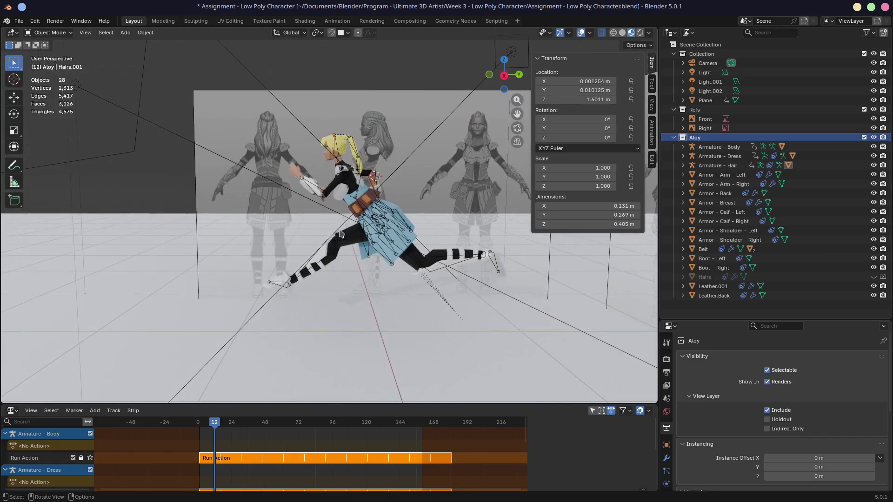
middle_drag(391, 232, 428, 235)
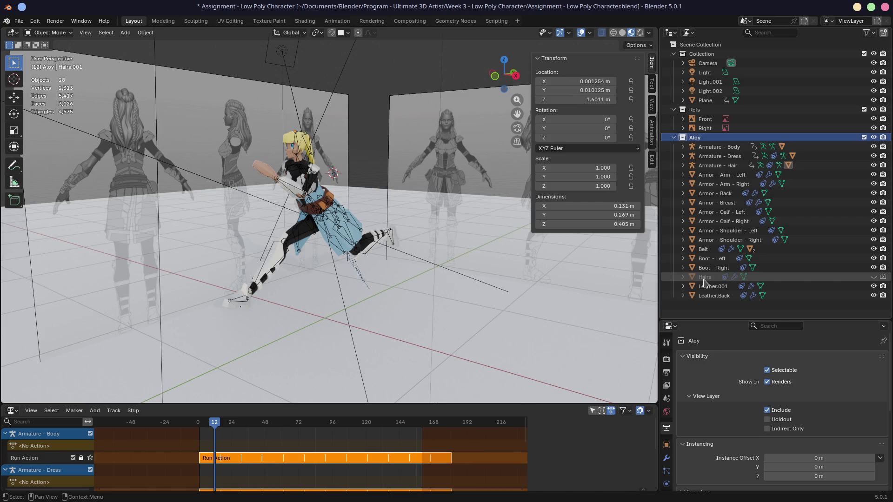
- Select the Aloy collection's objects from Armature - Body down through the character's parts
click(715, 147)
shift+click(706, 268)
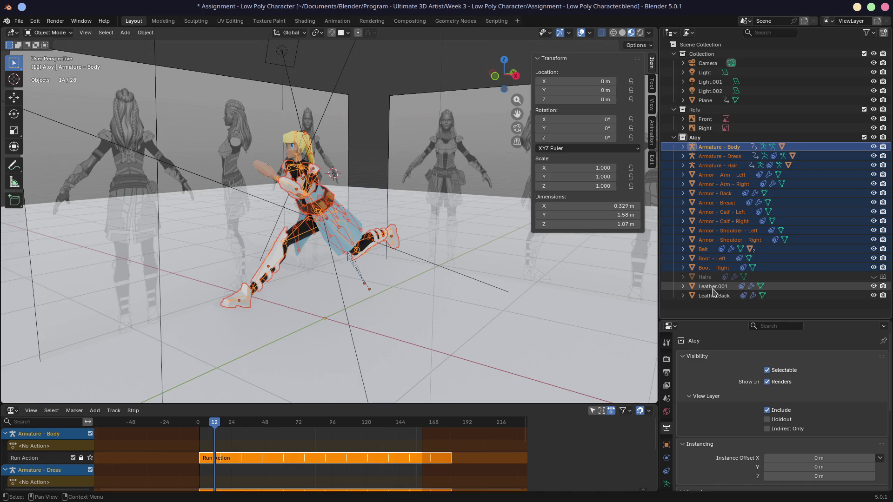
- Select all objects in the Aloy collection in the Outliner, including the leather pieces
click(706, 278)
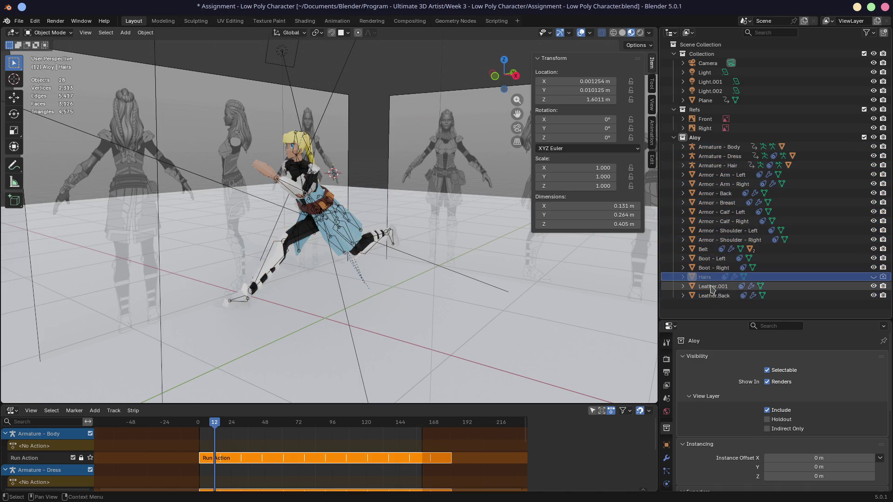
shift+click(712, 295)
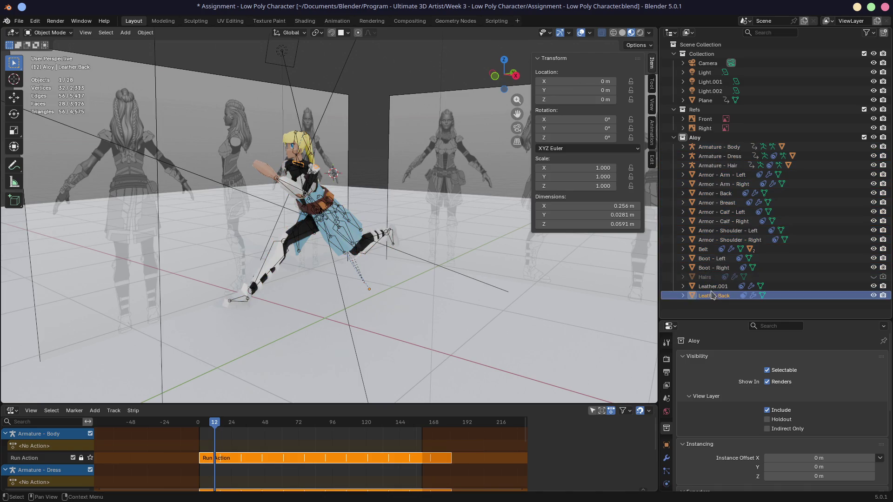
ctrl+click(715, 147)
shift+click(706, 277)
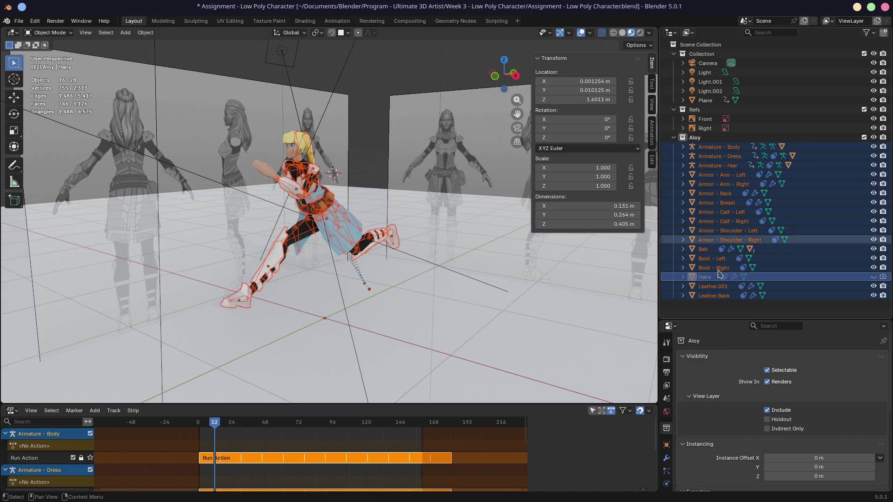
- Rebuild the selection from Armature - Body to Leather.Back with Hairs excluded, then show the File menu
click(713, 268)
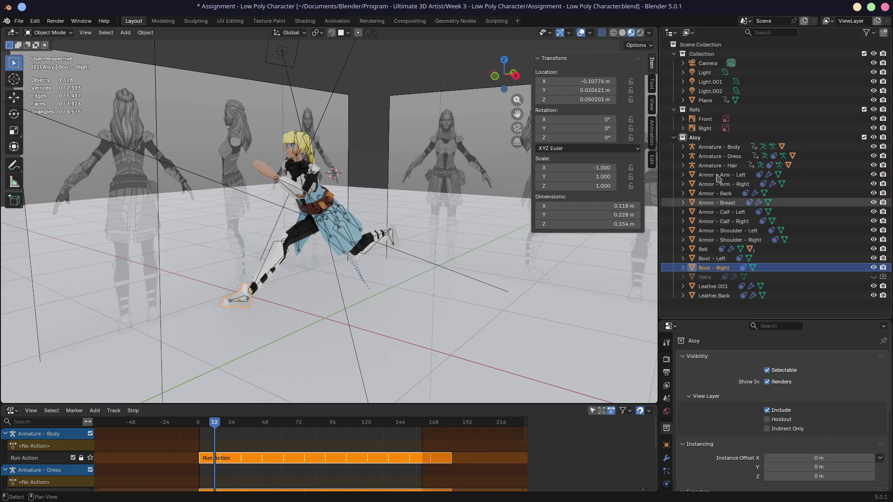
ctrl+click(719, 147)
shift+click(714, 296)
ctrl+click(705, 276)
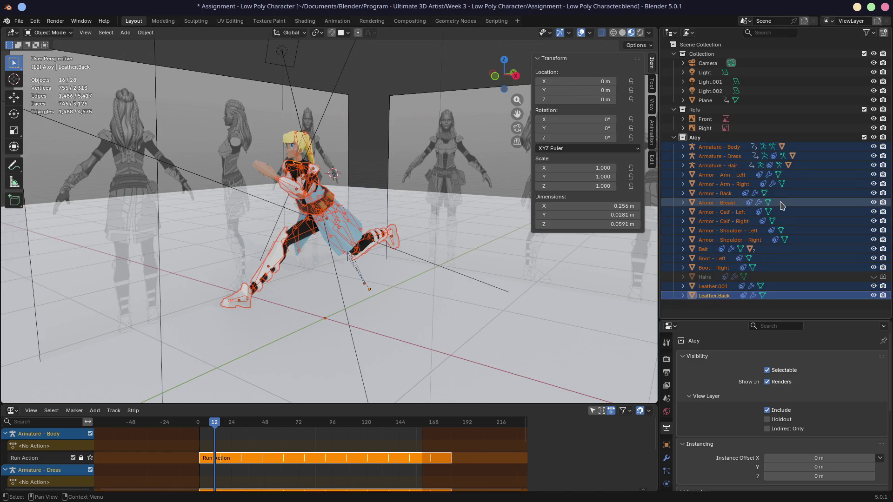
click(19, 20)
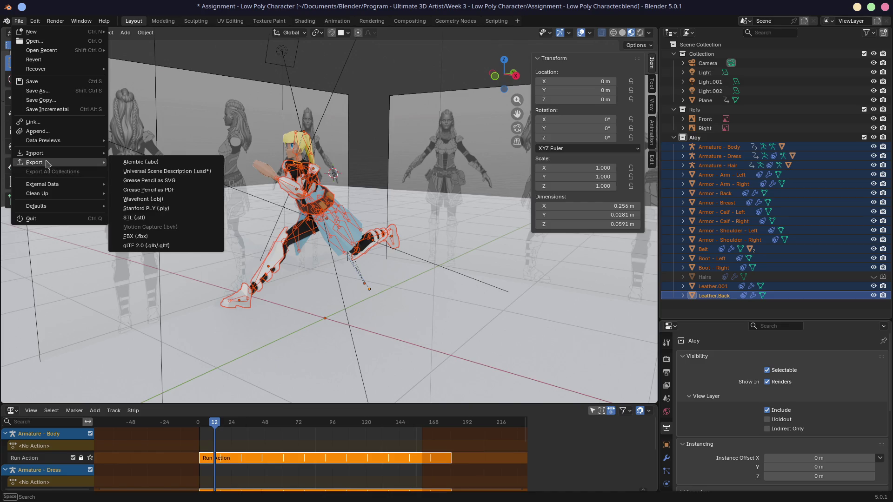
mouse_move(35, 161)
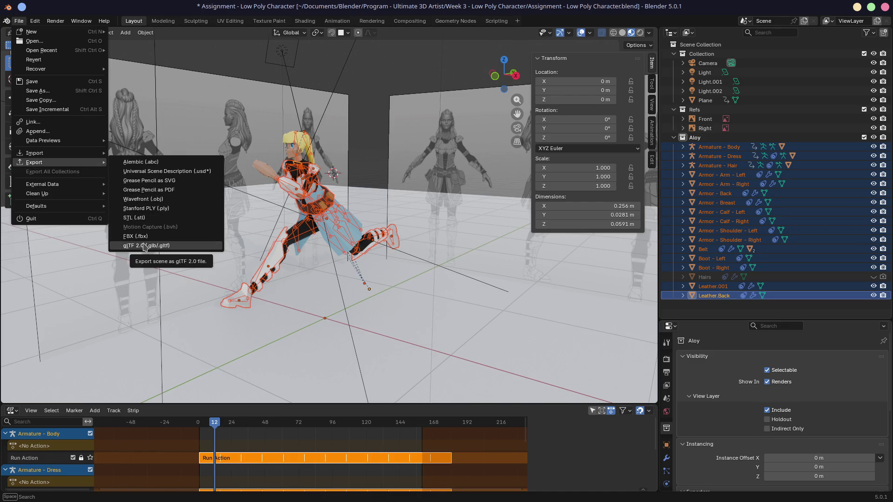
- Start a glTF 2.0 export targeting the Godot Test Lab folder in Documents
click(147, 246)
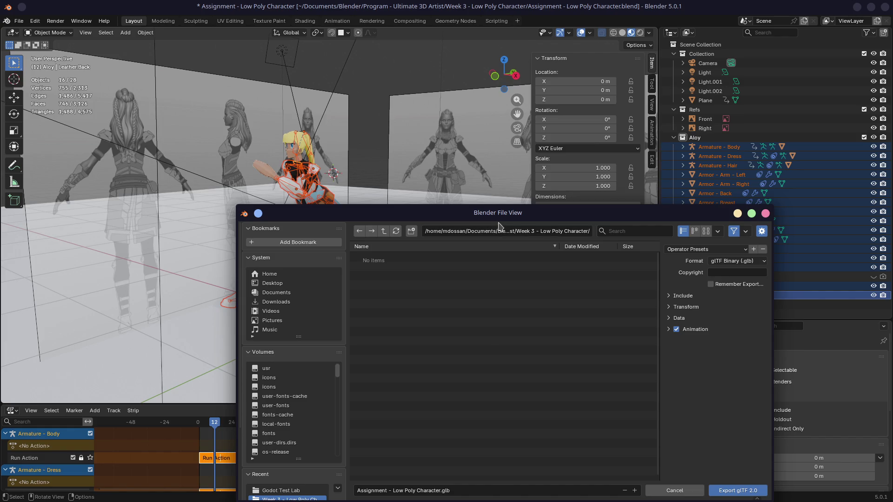
drag(463, 212, 435, 78)
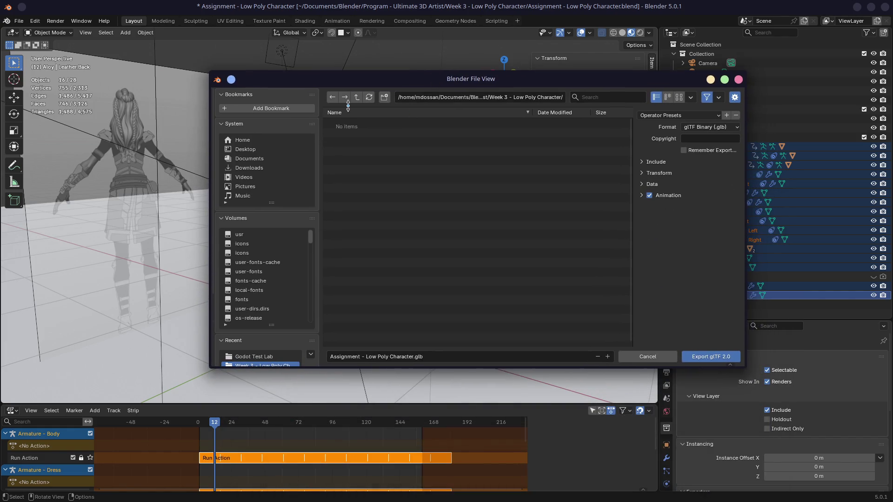
click(249, 159)
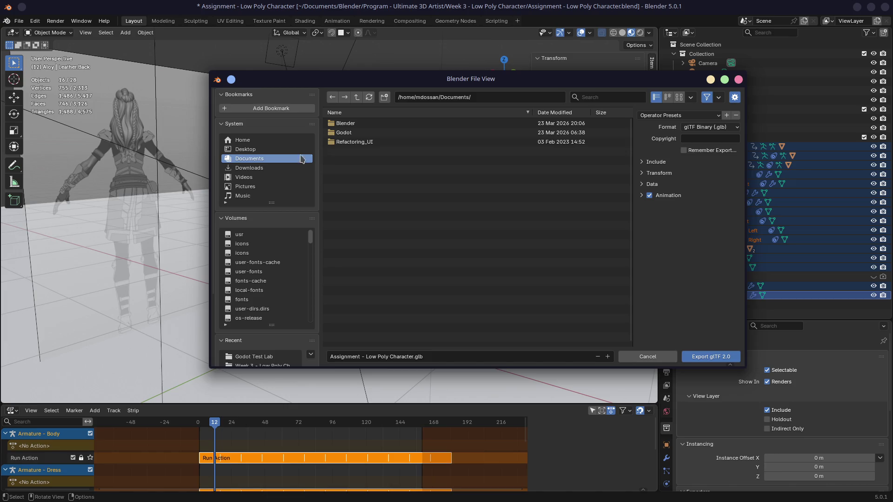
click(342, 134)
click(348, 124)
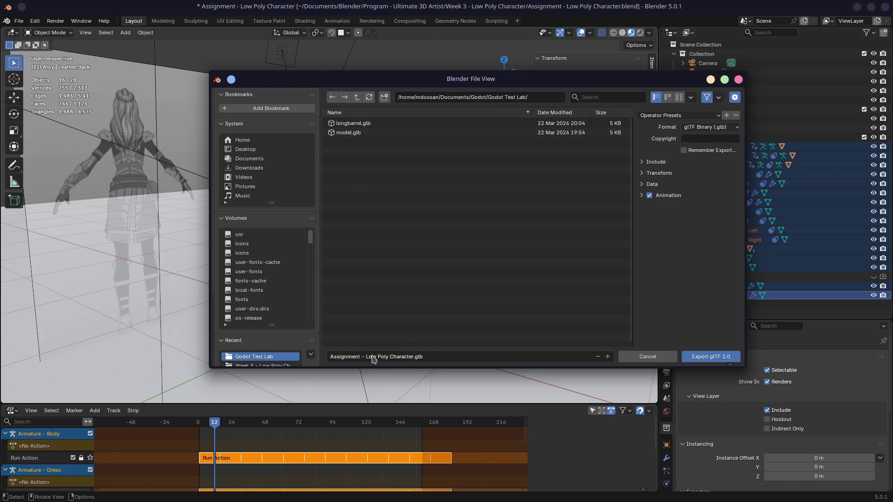
- Limit the export to Selected Objects under the Include options
click(642, 185)
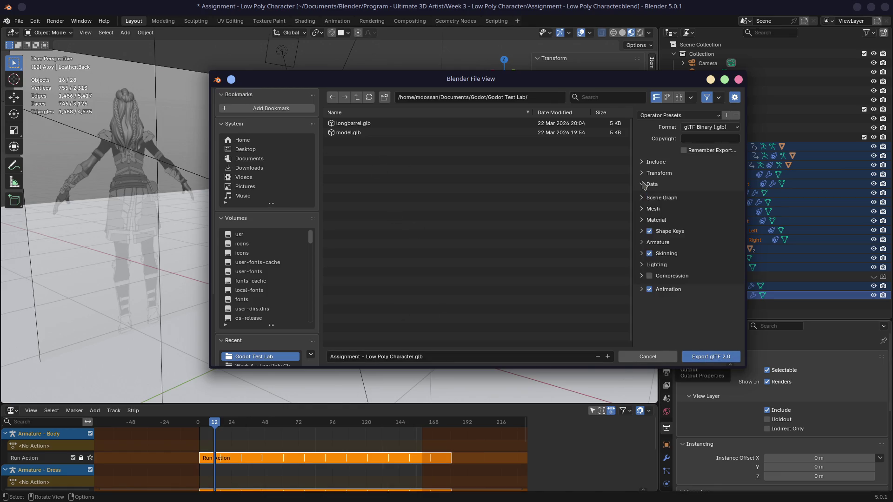
click(642, 174)
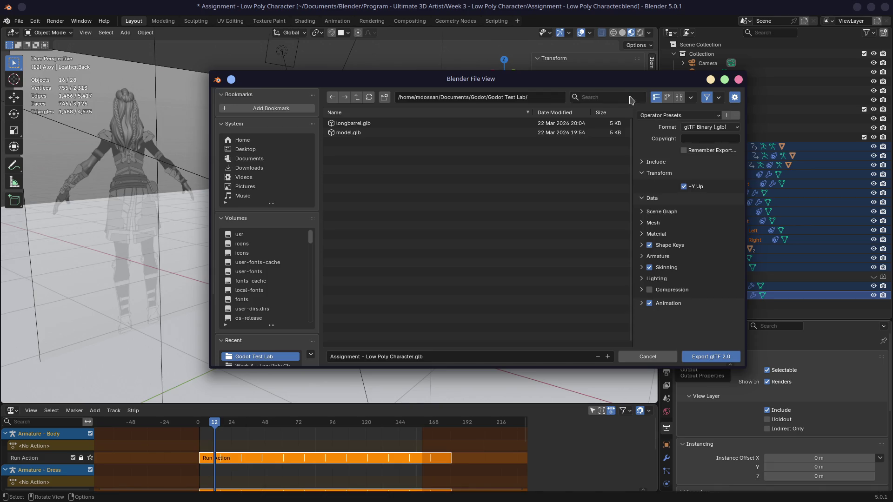
click(642, 163)
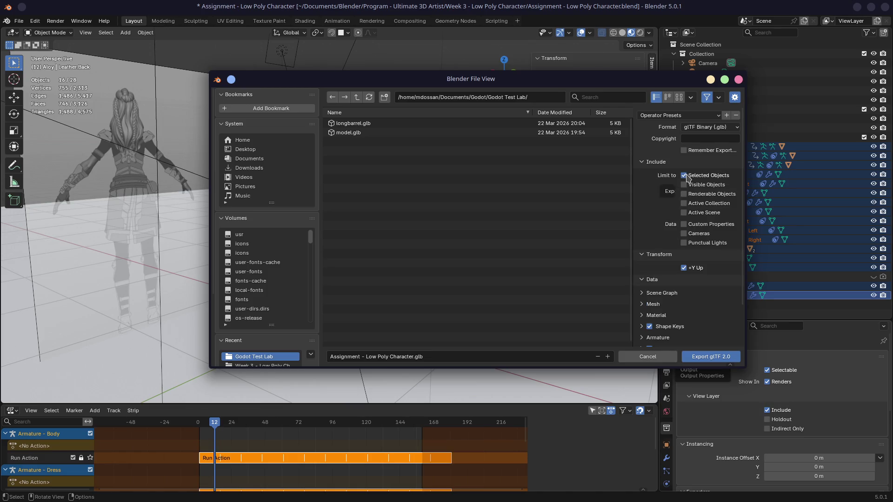
click(686, 176)
drag(479, 45, 477, 63)
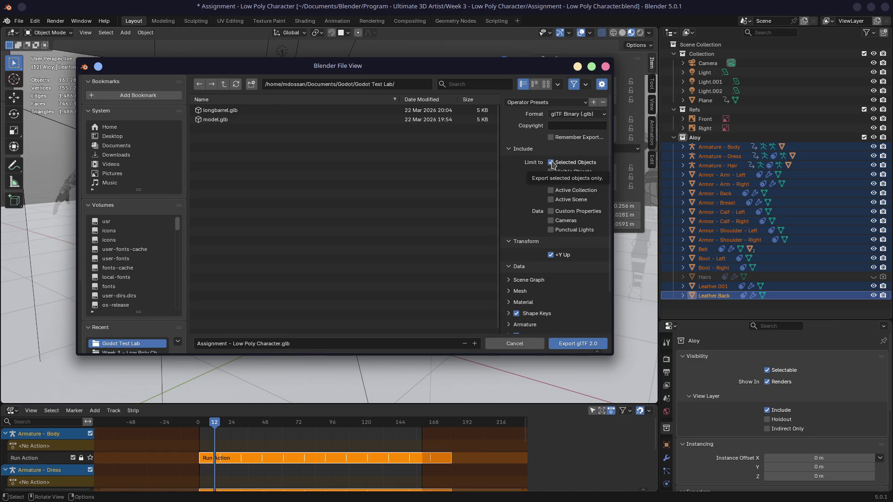
scroll(527, 203, down, 1)
scroll(523, 210, down, 2)
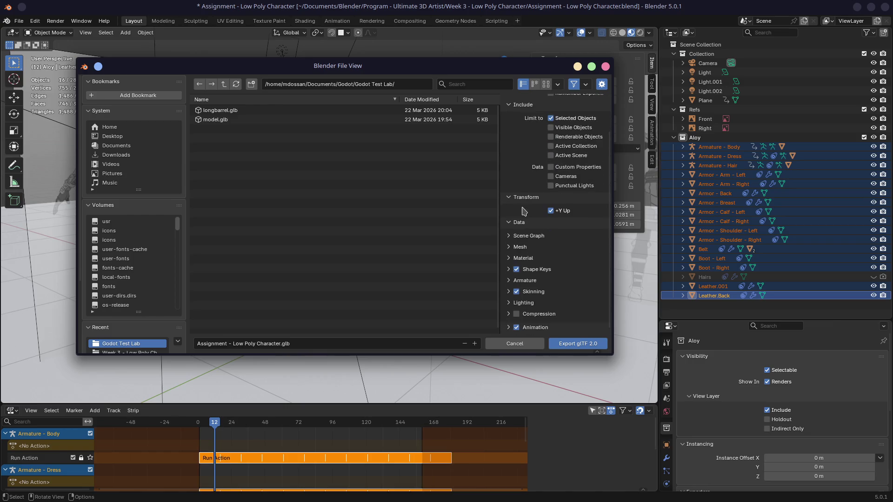
- Review the Armature and Animation options and export Assignment - Low Poly Character.glb
click(509, 258)
click(508, 280)
scroll(519, 277, down, 1)
scroll(519, 251, down, 2)
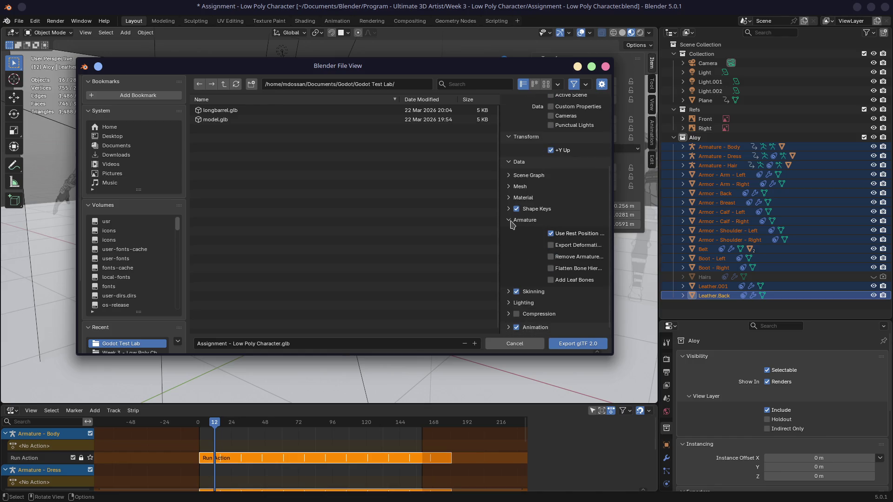
click(510, 221)
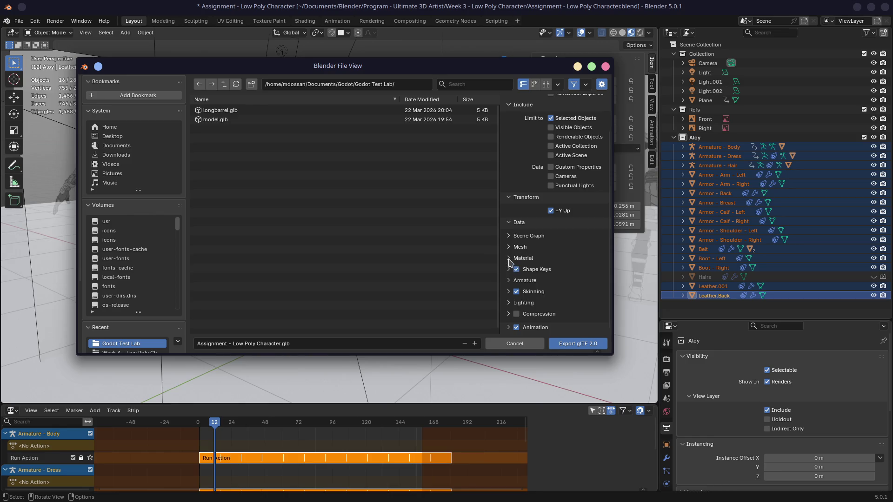
click(509, 327)
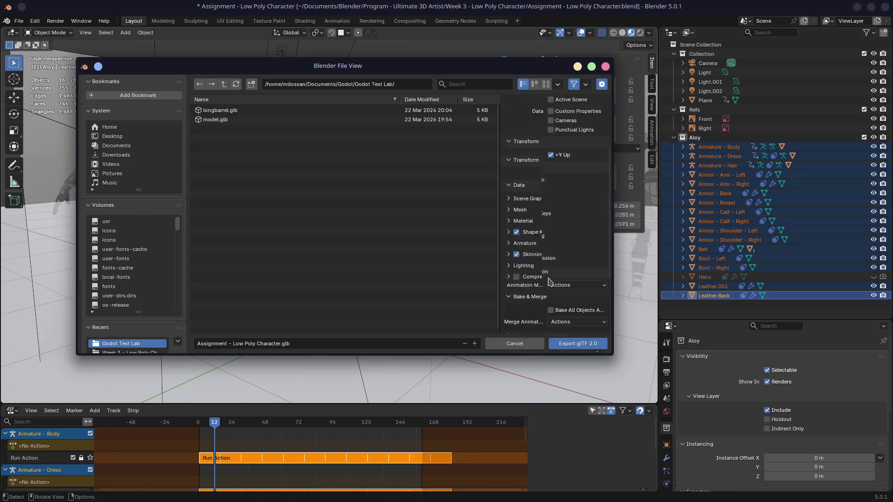
scroll(551, 279, down, 4)
scroll(571, 230, down, 3)
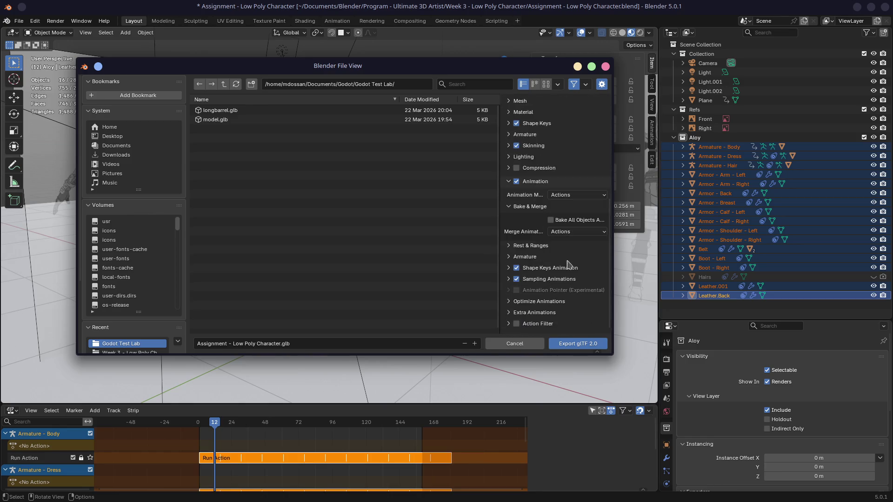
click(572, 344)
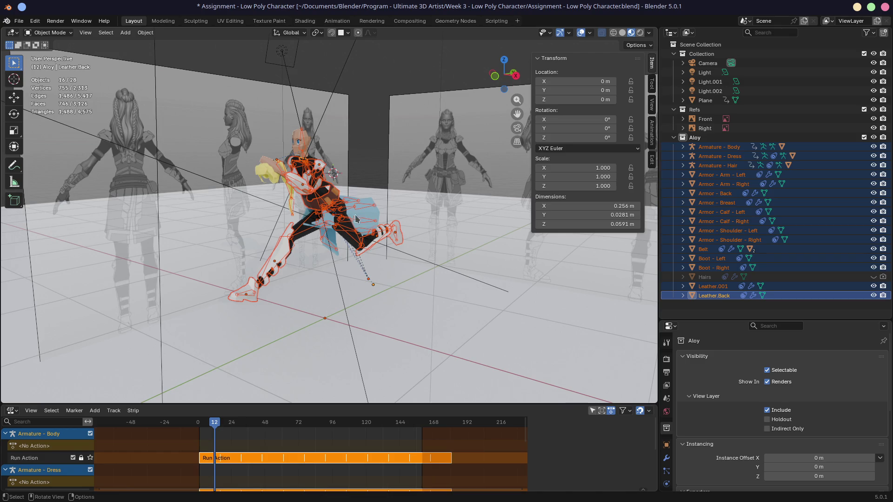
scroll(356, 218, up, 3)
- Set the body, dress and hair armatures to Rest Position in the Armature properties
mouse_move(356, 219)
middle_down()
mouse_move(330, 201)
mouse_move(363, 204)
middle_up()
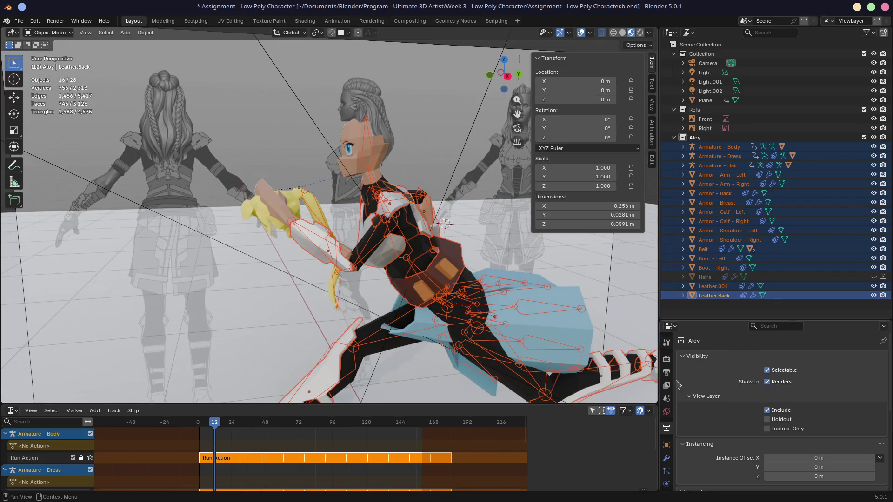
click(721, 148)
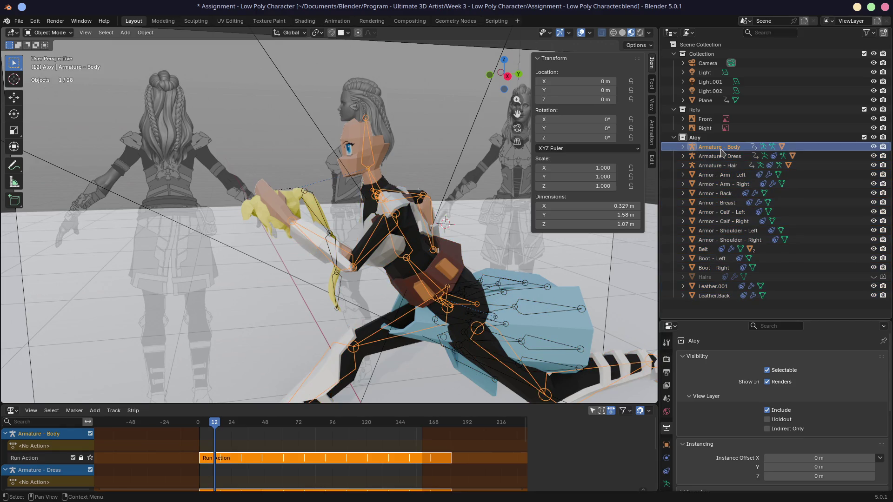
click(667, 483)
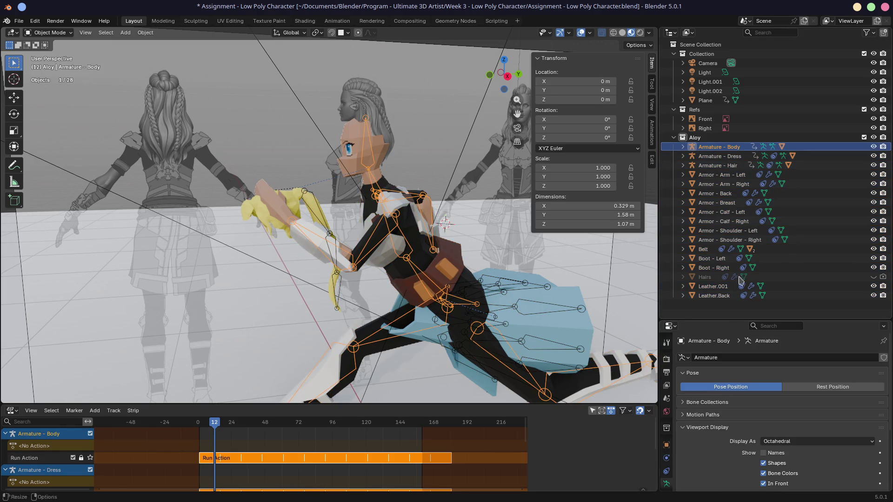
click(718, 156)
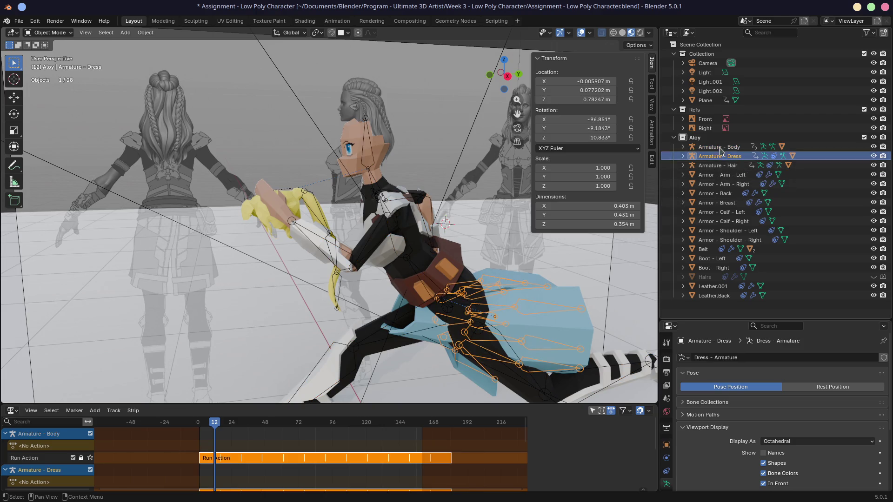
click(719, 147)
click(832, 387)
click(718, 157)
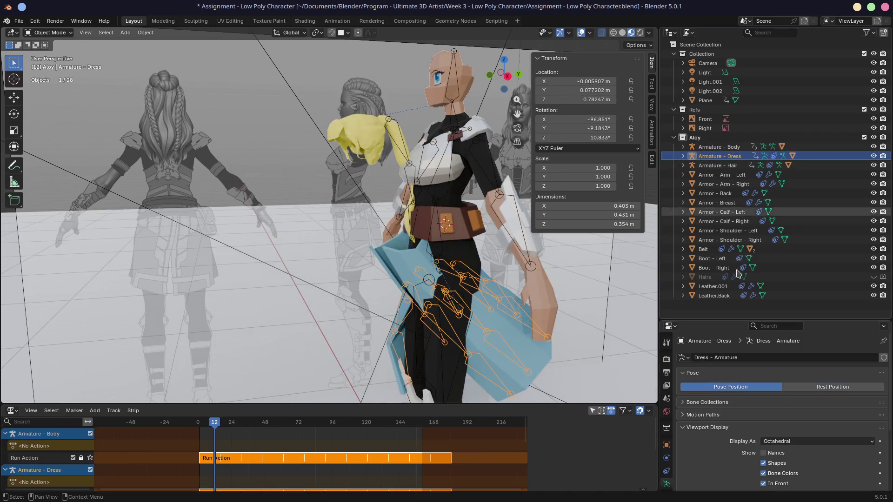
click(831, 387)
click(718, 165)
click(817, 385)
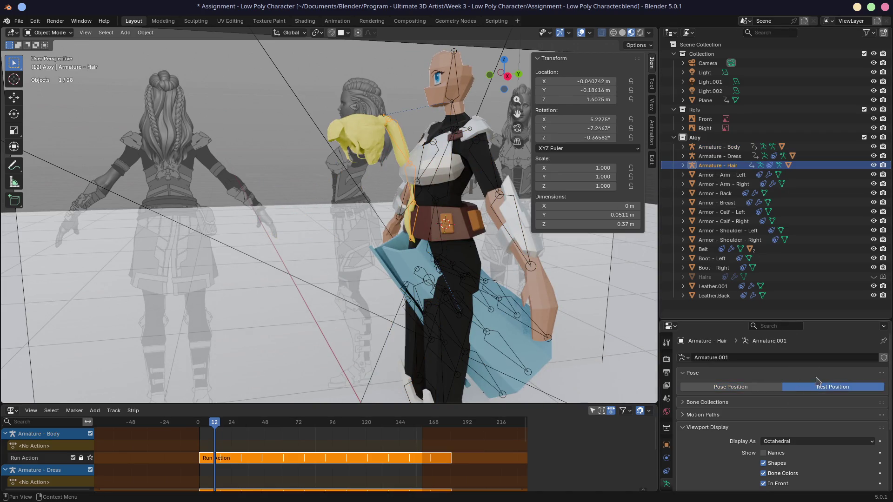
- Inspect the hair and dress meshes and armatures from several angles in rest pose
mouse_move(488, 150)
middle_down()
mouse_move(391, 155)
mouse_move(395, 137)
middle_up()
click(395, 137)
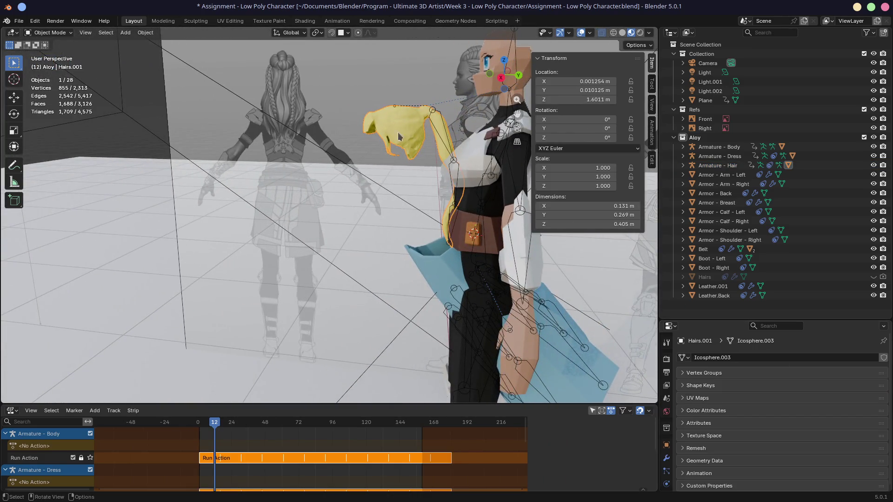
click(719, 156)
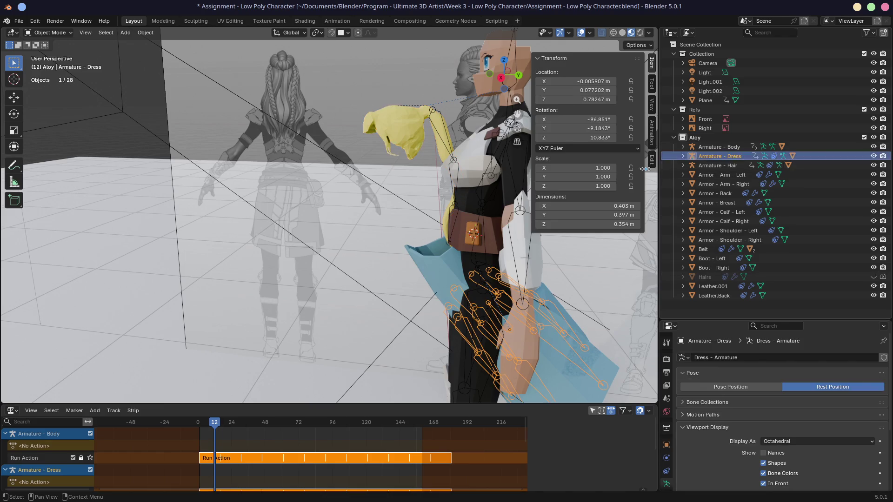
middle_drag(392, 207, 366, 253)
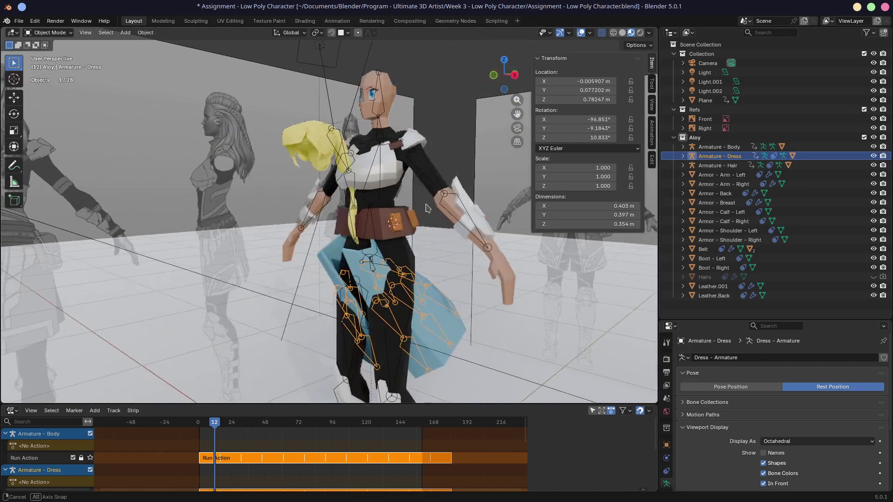
click(364, 255)
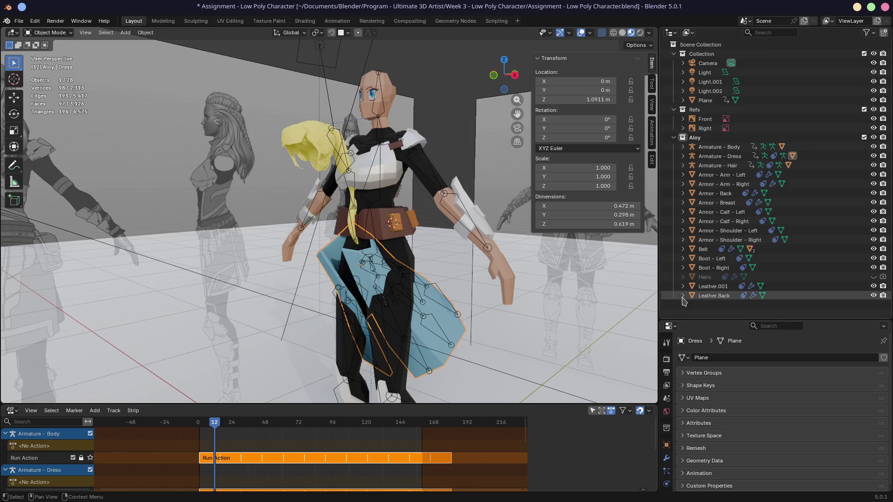
drag(698, 320, 700, 301)
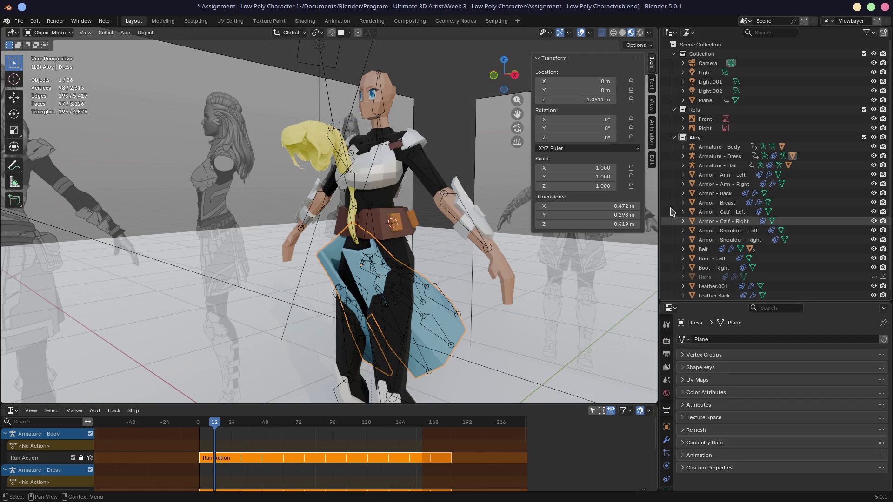
click(419, 148)
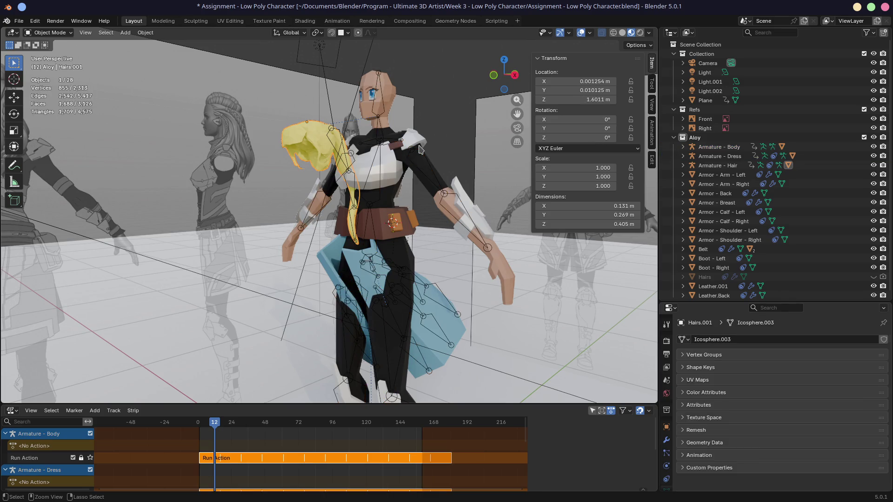
click(419, 149)
mouse_move(457, 115)
middle_down()
mouse_move(414, 127)
mouse_move(453, 108)
mouse_move(403, 114)
middle_up()
click(386, 123)
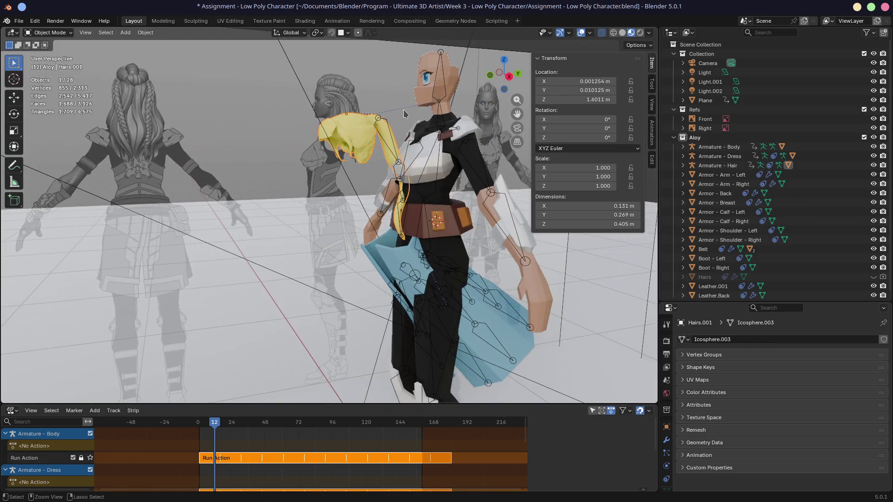
click(404, 113)
- Undo to return the body rig to its running pose, save the file and switch to Godot
key(ctrl+z)
key(ctrl+z)
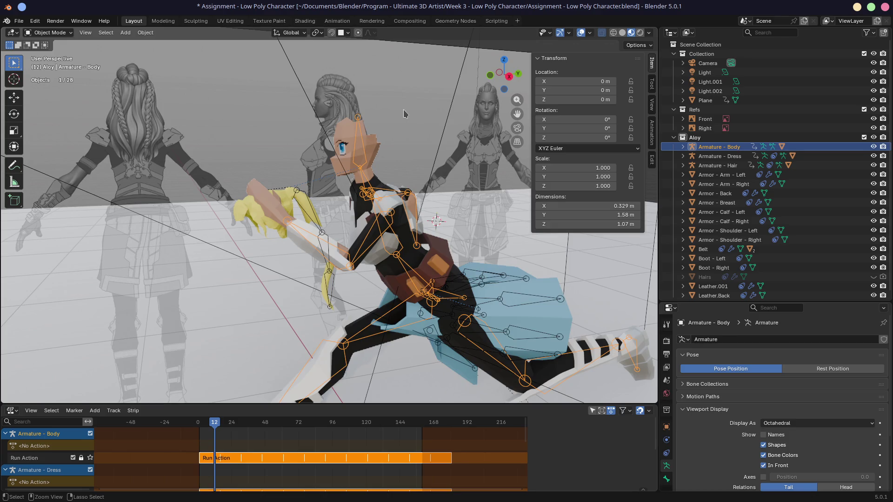
key(ctrl+z)
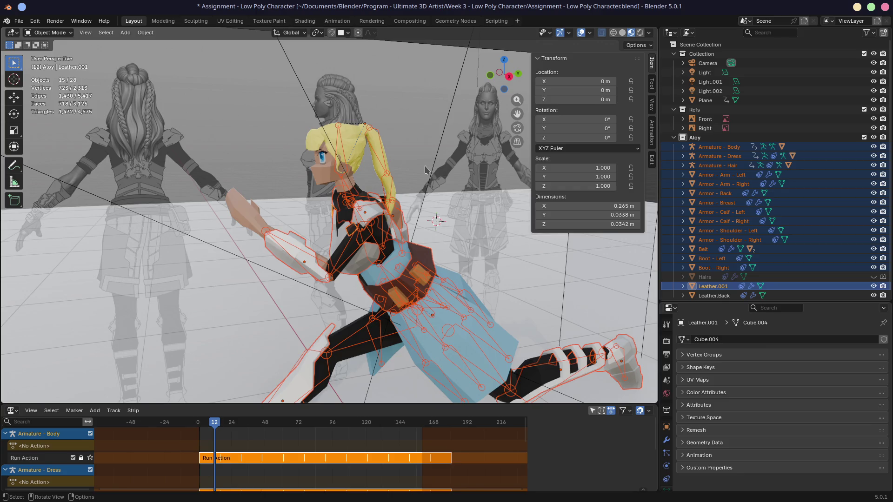
click(435, 222)
middle_drag(435, 221, 444, 163)
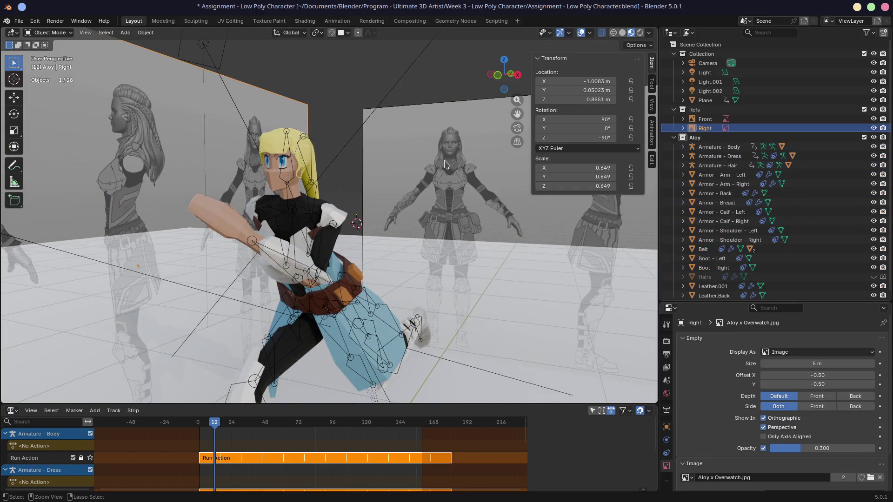
key(ctrl+s)
key(alt+Tab)
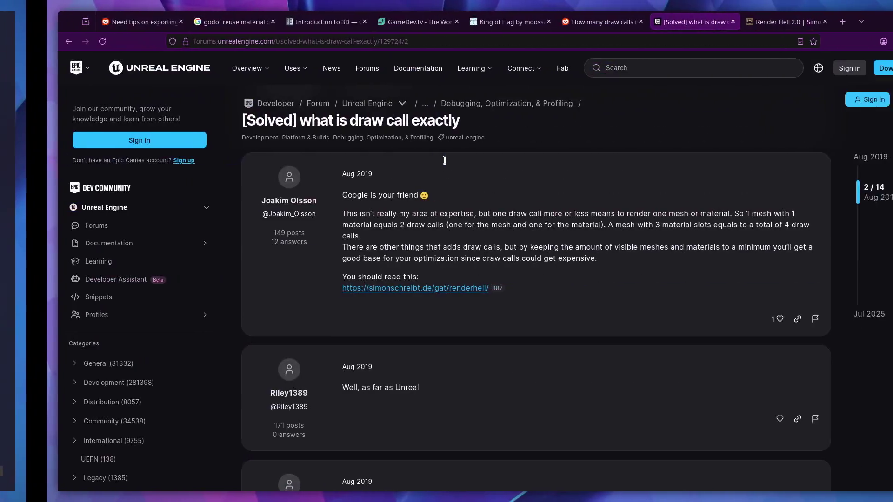
key(alt+Tab)
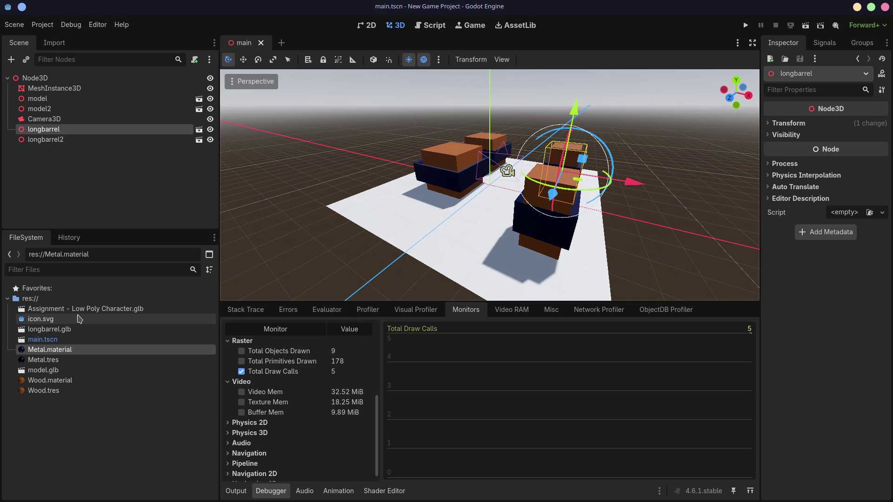
- Open Advanced Import Settings for Assignment - Low Poly Character.glb and rotate its preview
click(73, 309)
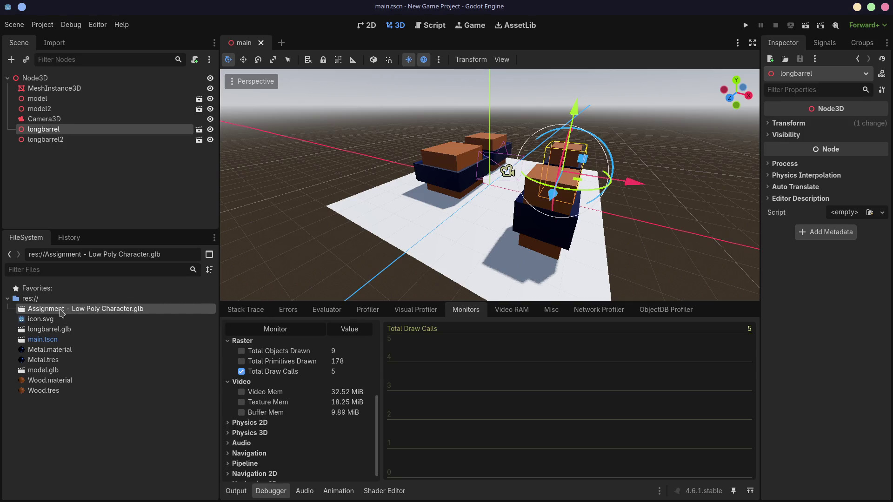
double_click(62, 310)
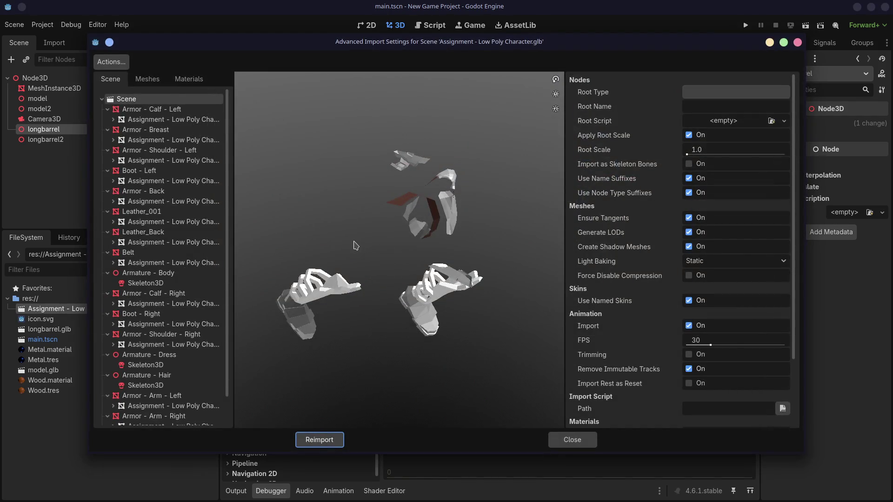
mouse_move(456, 283)
mouse_down()
mouse_move(471, 251)
mouse_move(345, 214)
mouse_up()
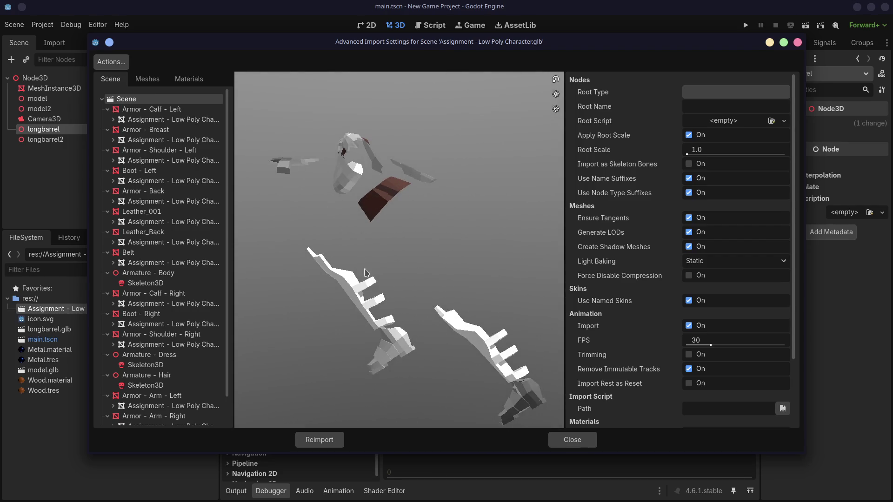
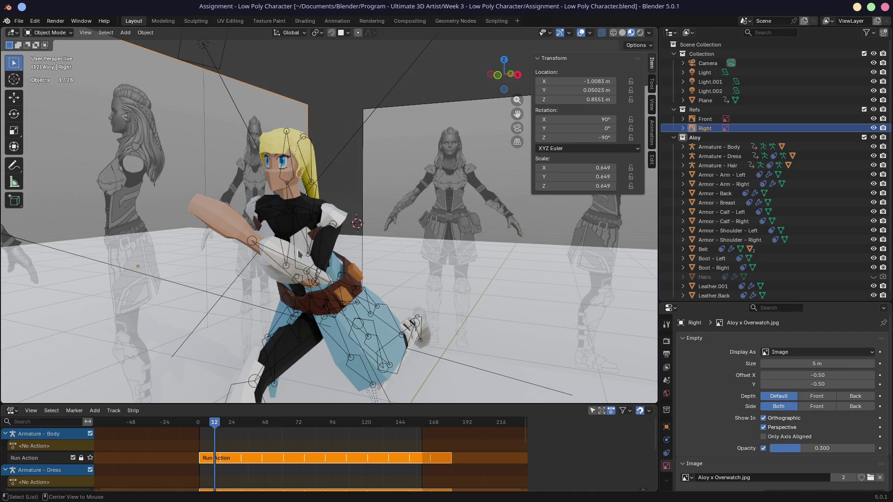
scroll(295, 302, up, 2)
scroll(249, 233, up, 2)
scroll(249, 233, down, 2)
scroll(266, 233, down, 2)
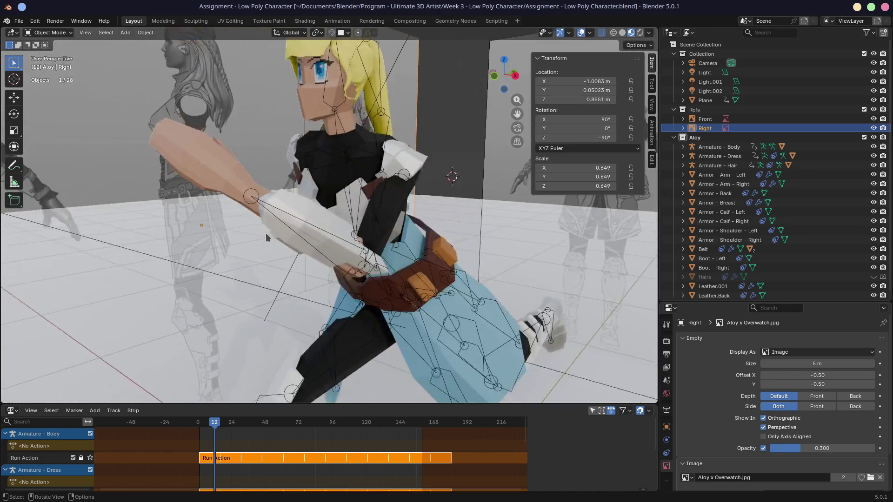
scroll(266, 234, down, 2)
scroll(262, 239, down, 1)
- Play the Run Action, orbit around the running character to check the cycle, then stop playback
key(space)
mouse_move(262, 239)
middle_down()
mouse_move(197, 247)
mouse_move(292, 217)
middle_up()
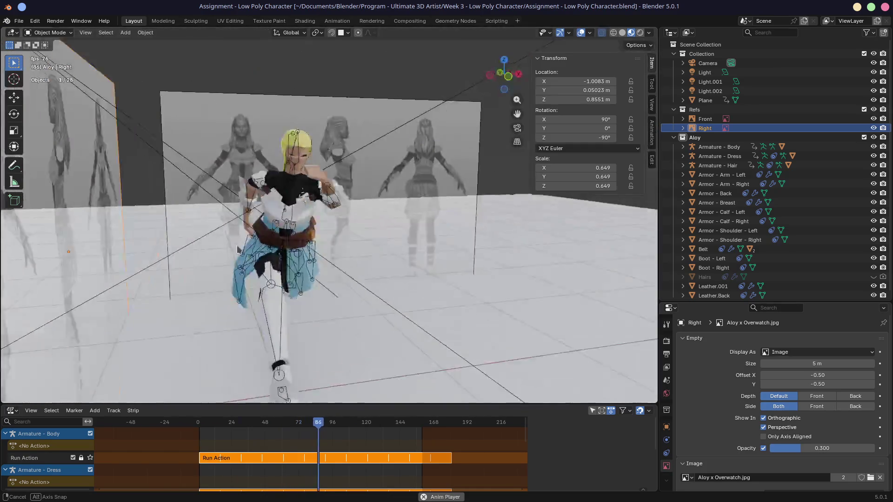
scroll(292, 215, up, 2)
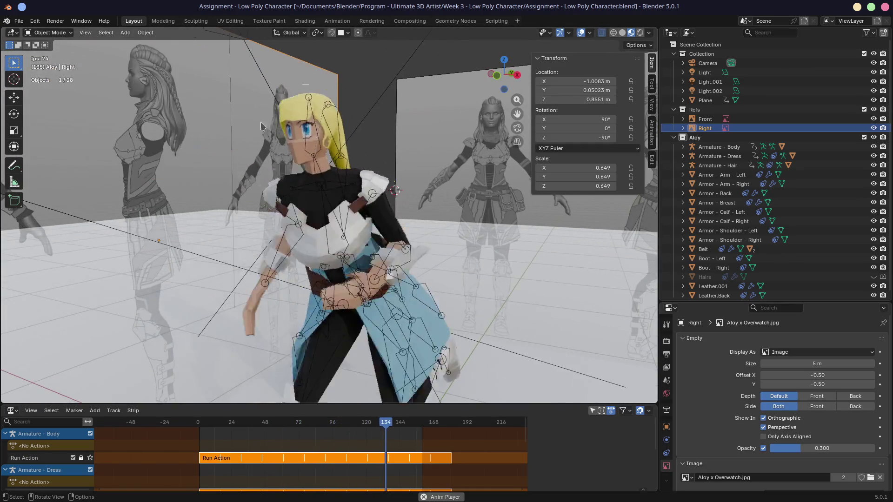
scroll(292, 215, up, 1)
middle_drag(292, 216, 320, 155)
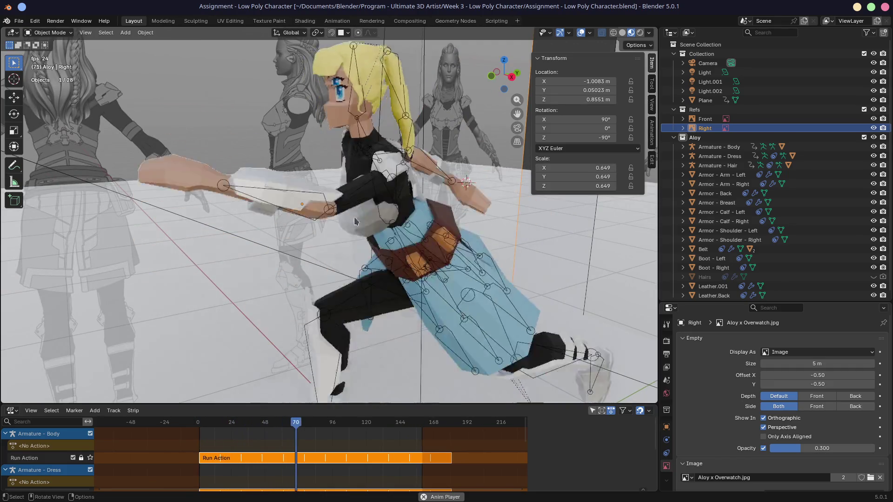
scroll(361, 258, down, 1)
middle_drag(362, 260, 357, 251)
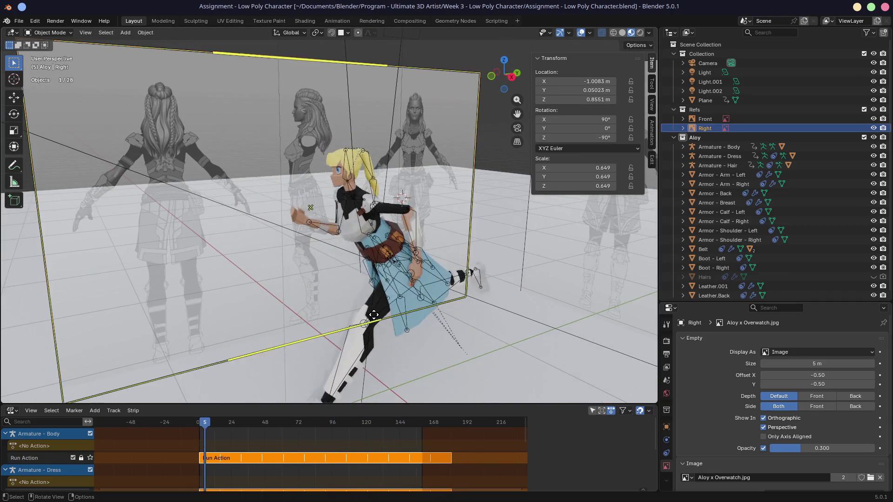
key(space)
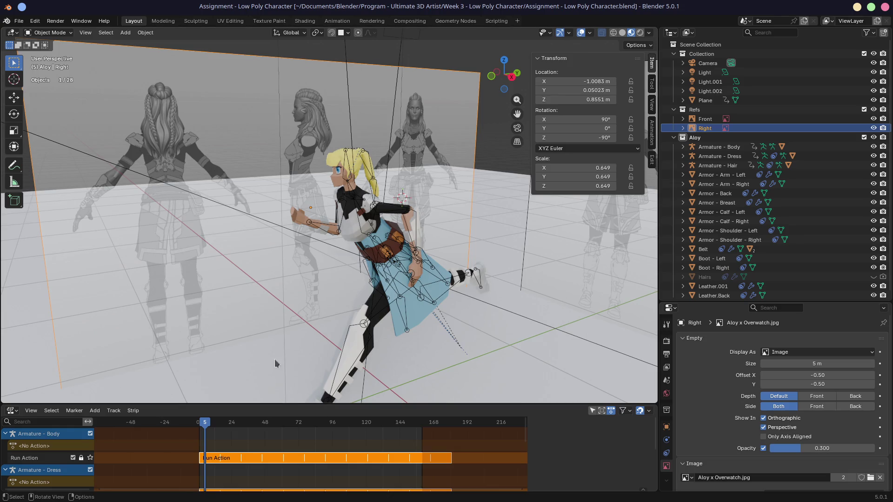
- In the Shading workspace, select the Body mesh under Armature - Body and enlarge the Shader Editor
click(304, 21)
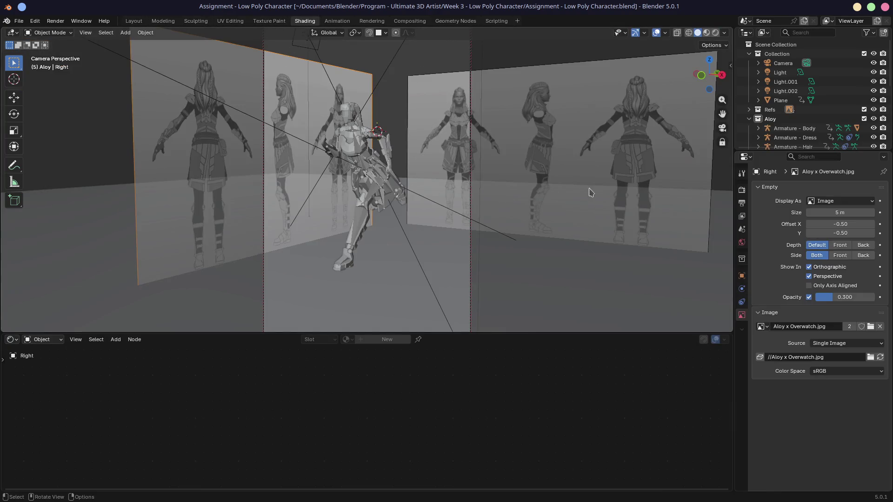
drag(809, 150, 809, 216)
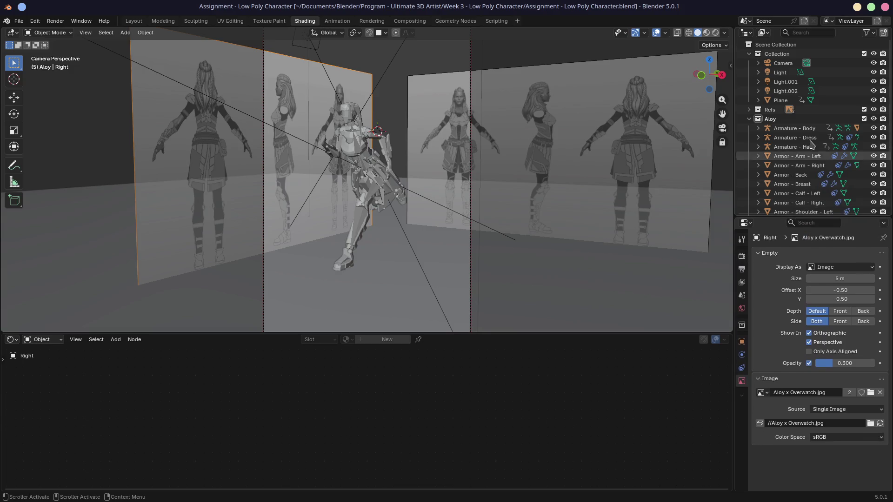
click(795, 129)
click(758, 129)
click(789, 165)
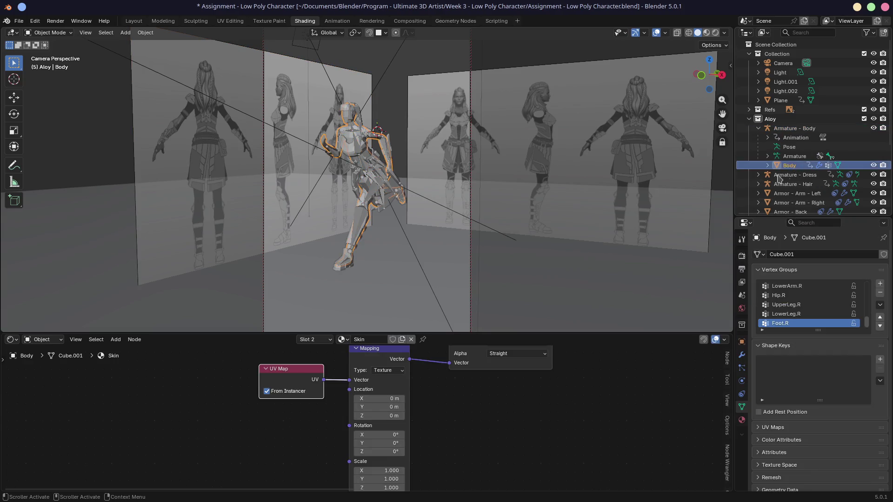
drag(455, 333, 455, 225)
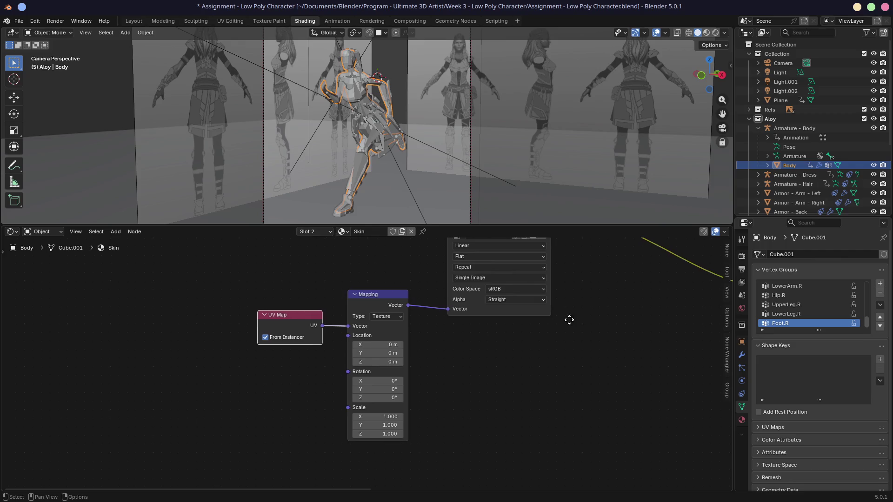
scroll(568, 319, down, 2)
mouse_move(567, 319)
middle_down()
mouse_move(392, 323)
mouse_move(361, 382)
middle_up()
scroll(361, 382, down, 1)
scroll(376, 354, down, 1)
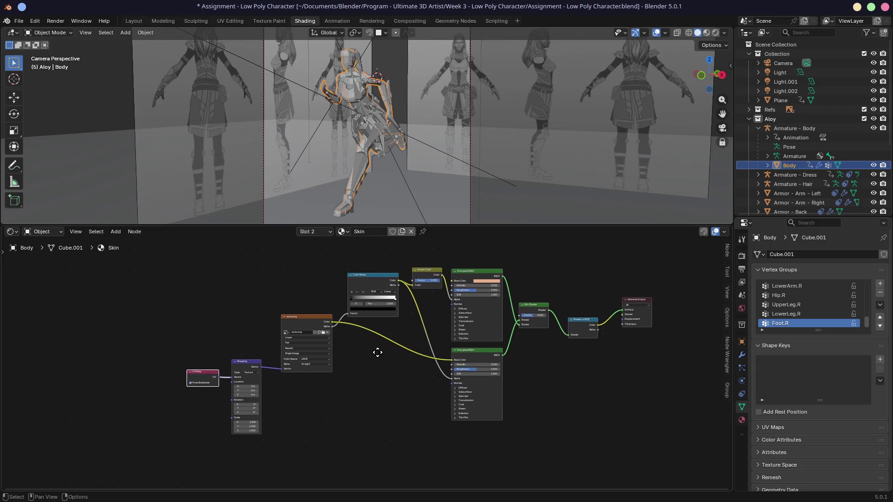
scroll(357, 343, down, 1)
scroll(356, 340, down, 1)
scroll(356, 340, up, 1)
scroll(355, 345, up, 1)
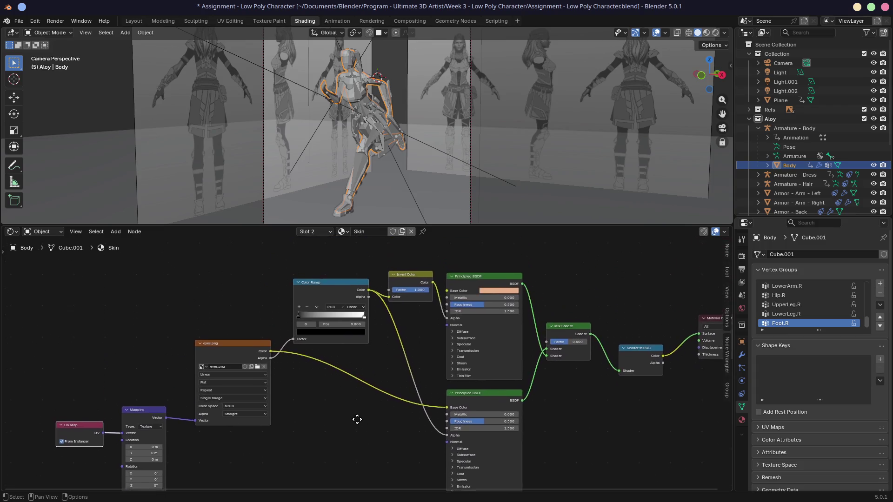
scroll(357, 361, down, 1)
drag(314, 225, 314, 174)
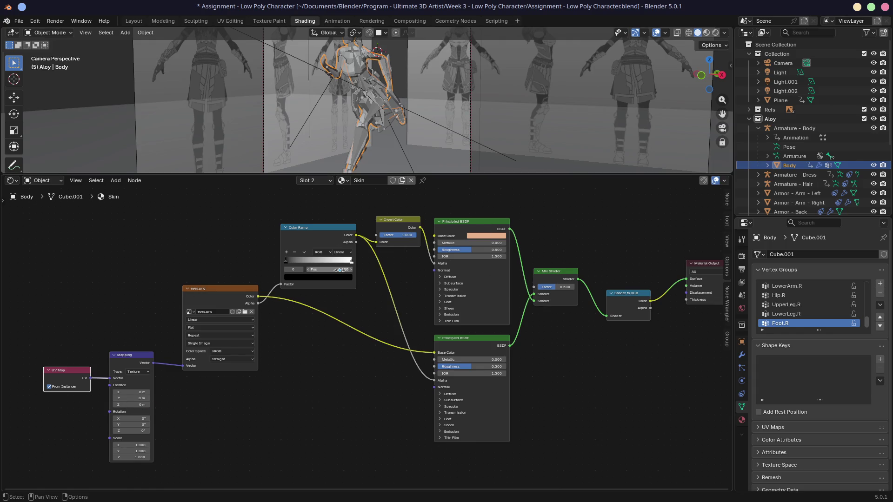
- Rearrange the UV Map, Mapping, eyes.png, Principled BSDF and Mix Shader nodes into a tidier layout
drag(236, 289, 316, 327)
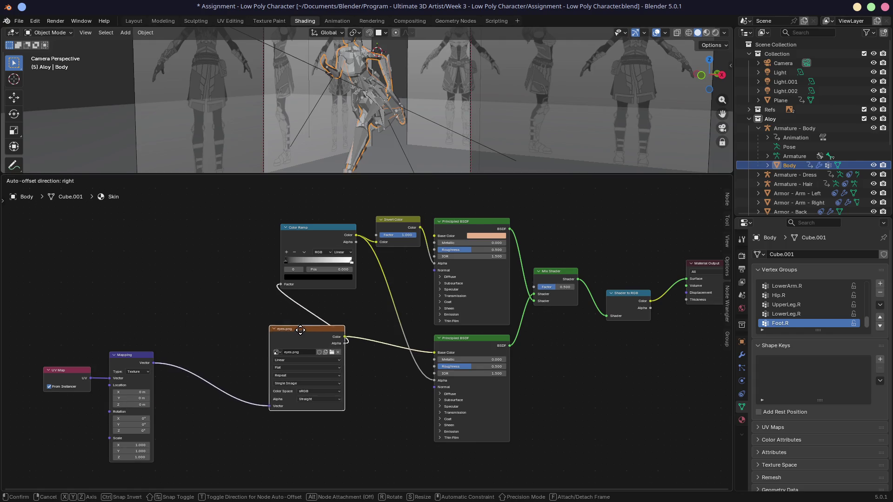
drag(139, 356, 188, 351)
drag(70, 370, 132, 370)
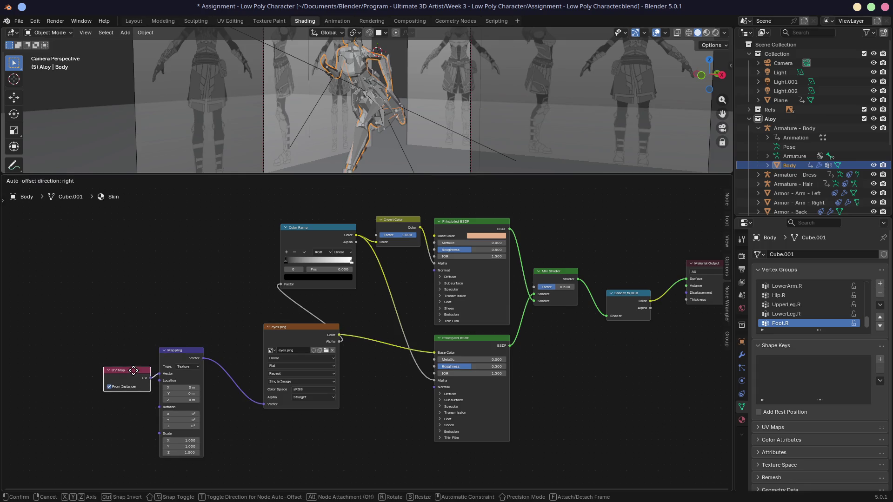
drag(182, 354, 228, 353)
drag(282, 333, 292, 376)
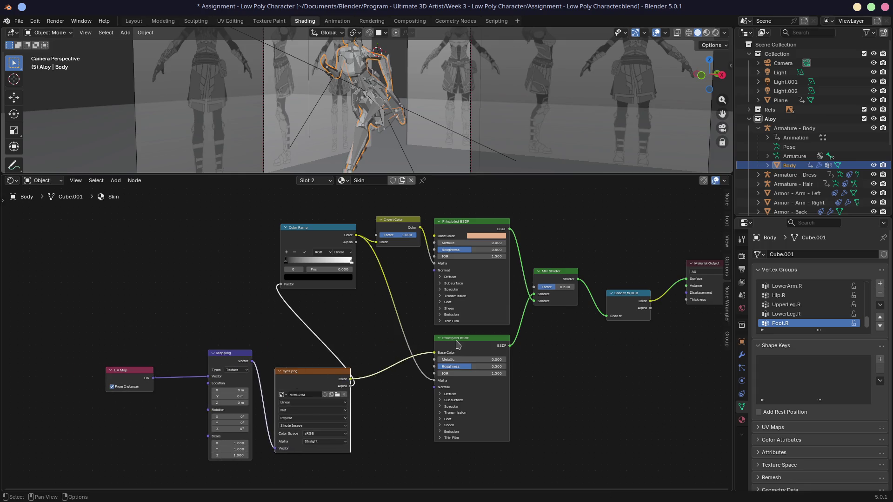
drag(457, 343, 388, 395)
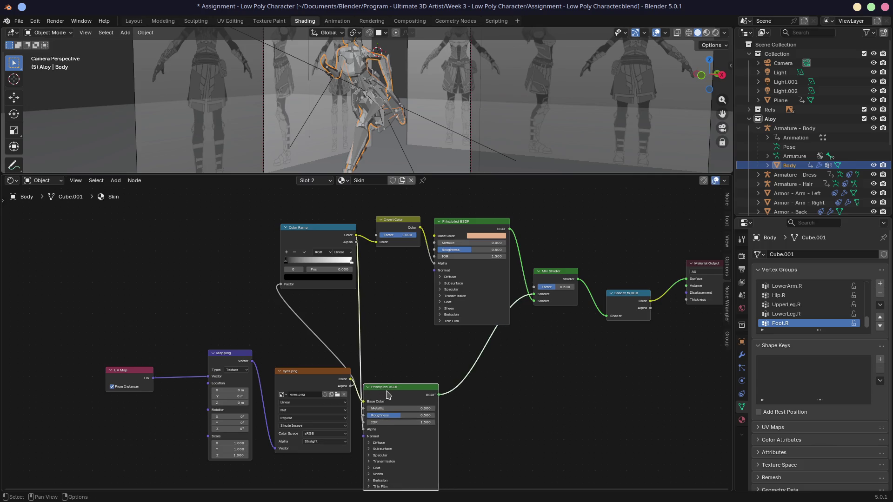
drag(468, 222, 462, 212)
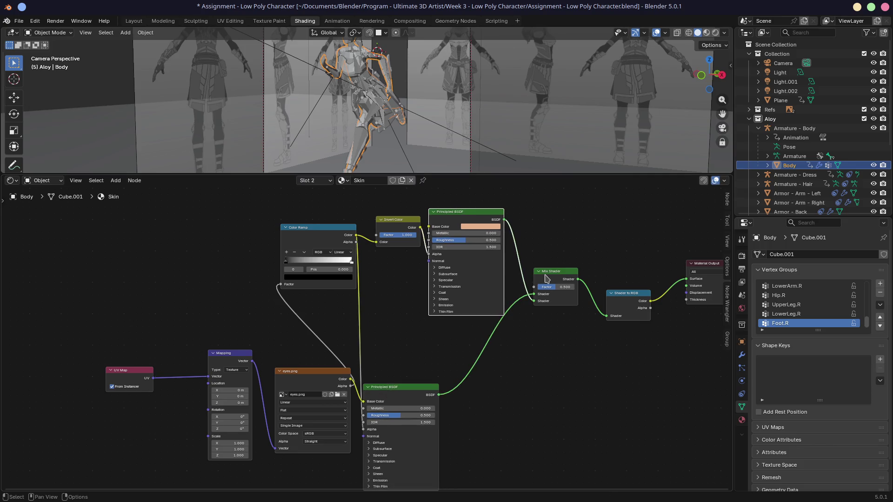
drag(547, 272, 551, 295)
middle_drag(295, 371, 357, 287)
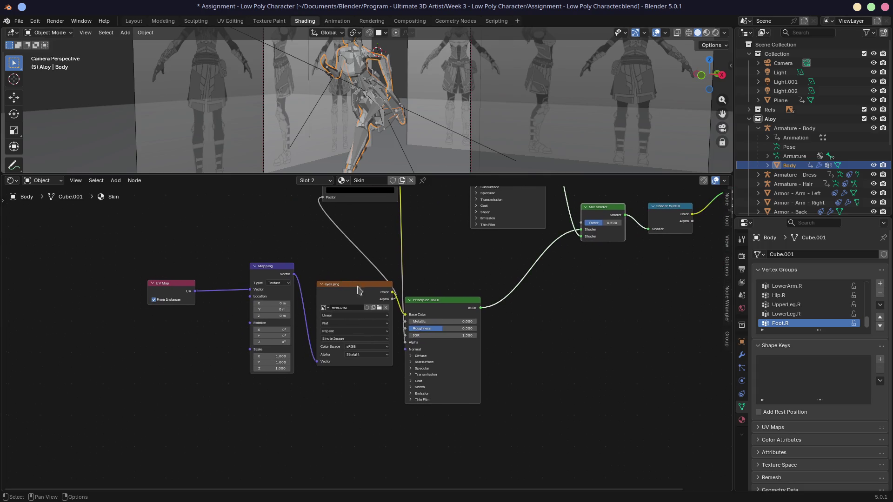
- Show Material Preview shading, orbit to a three-quarter view of the head, and pan the Skin node tree
click(706, 33)
drag(498, 174, 497, 282)
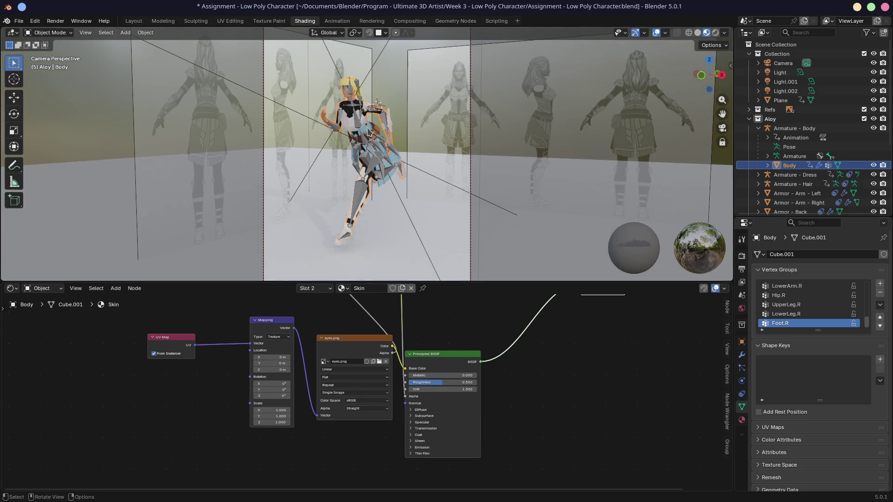
scroll(347, 92, up, 2)
scroll(363, 118, up, 2)
scroll(384, 150, up, 3)
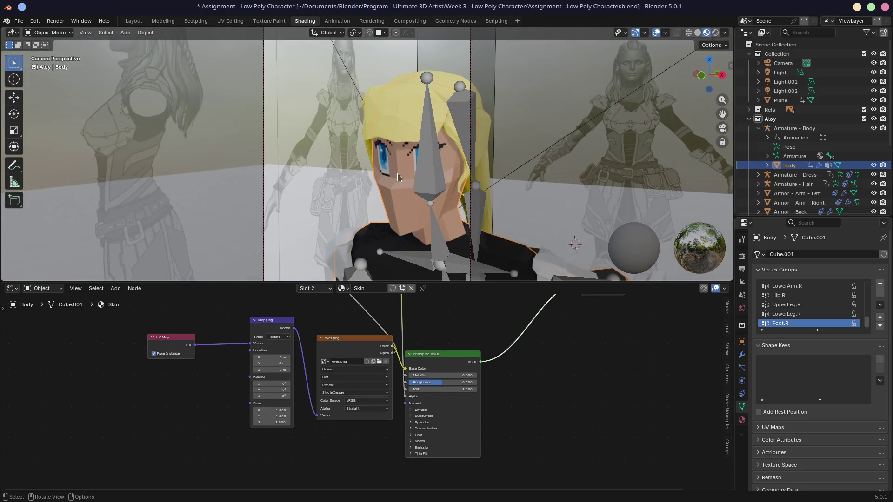
scroll(402, 179, up, 2)
middle_drag(390, 156, 329, 160)
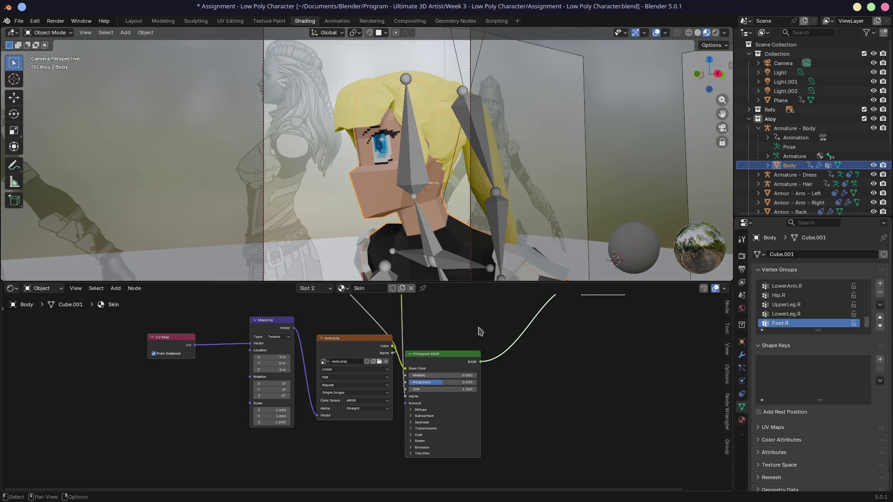
middle_drag(478, 331, 400, 416)
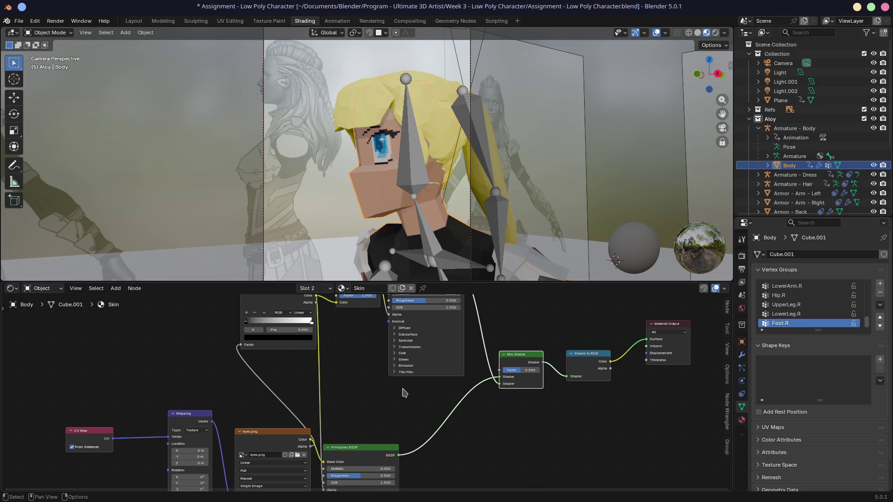
scroll(403, 393, down, 2)
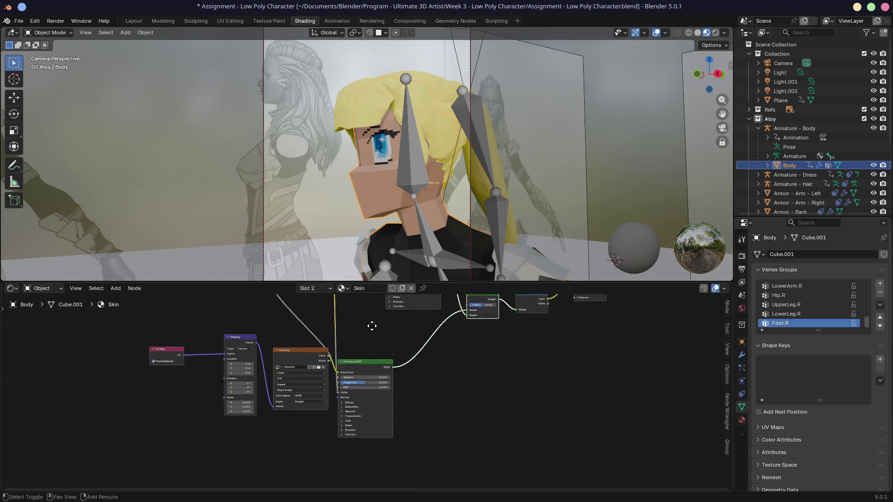
mouse_move(362, 418)
middle_down()
mouse_move(381, 334)
mouse_move(268, 434)
middle_up()
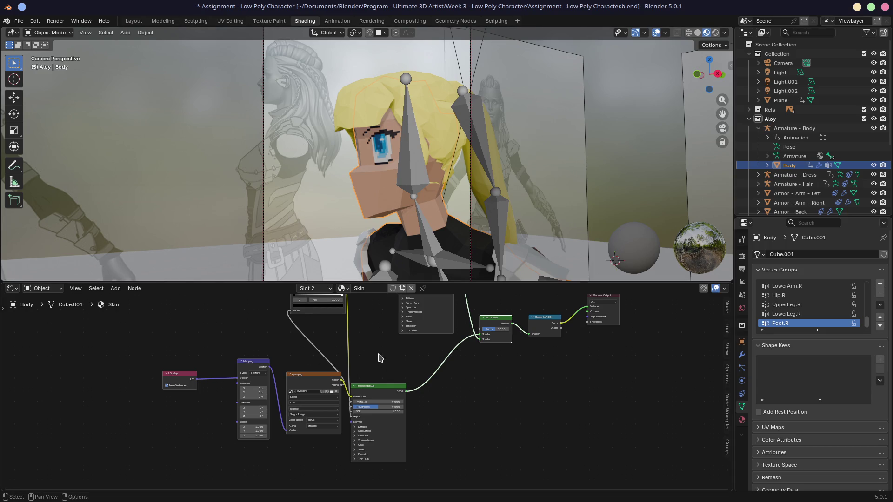
scroll(389, 356, down, 2)
scroll(388, 355, down, 2)
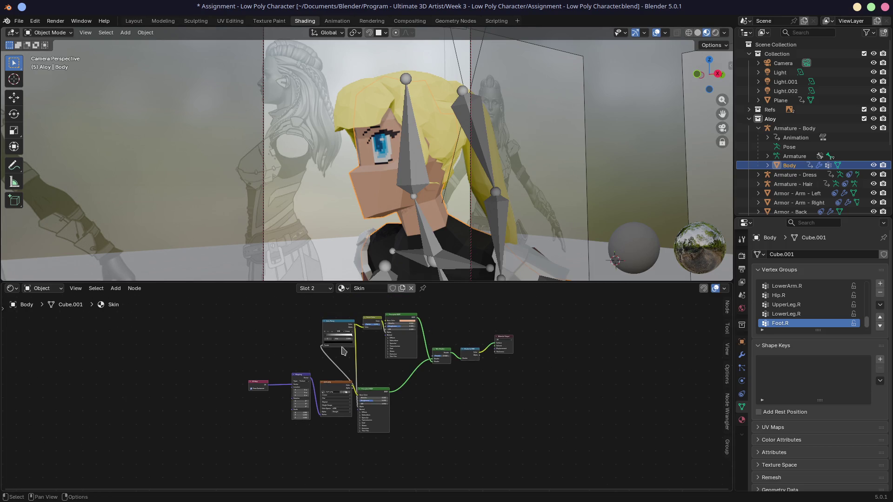
- Select all Skin material nodes, then switch the slot dropdown to the Cloth.Black material
middle_drag(388, 356, 391, 381)
click(323, 289)
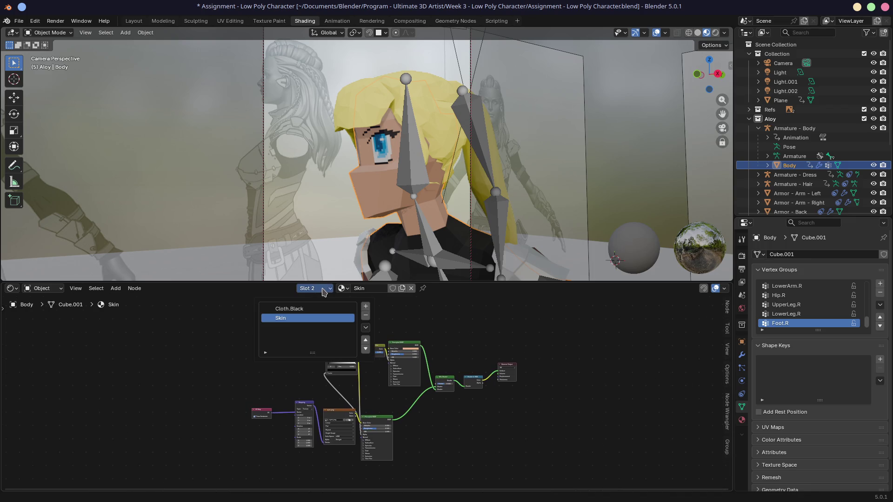
click(324, 291)
drag(202, 305, 556, 477)
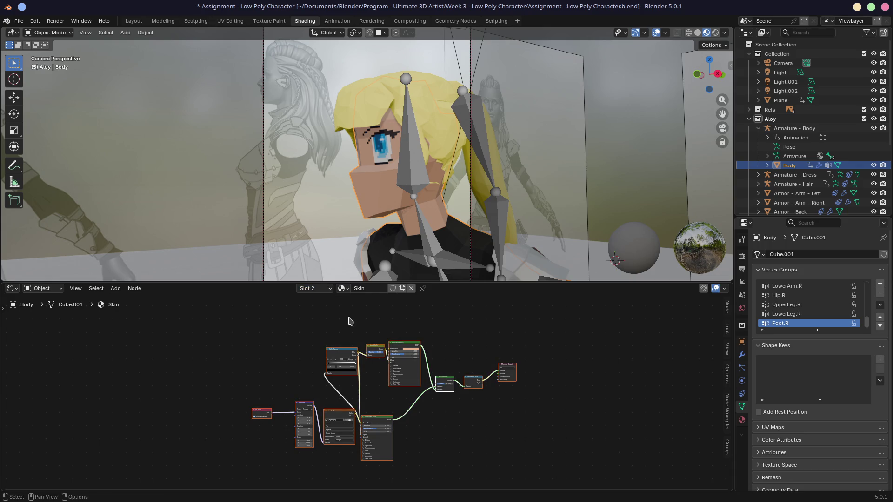
click(325, 290)
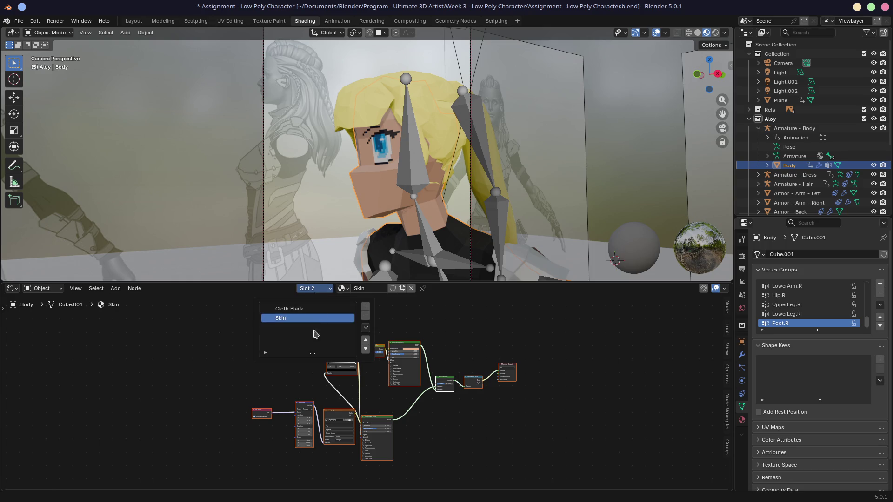
click(285, 310)
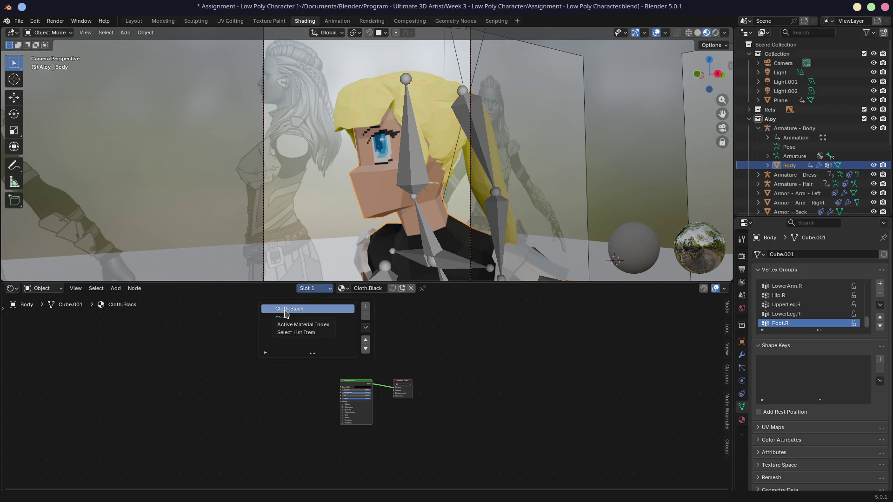
drag(453, 282, 443, 364)
middle_drag(420, 317, 417, 314)
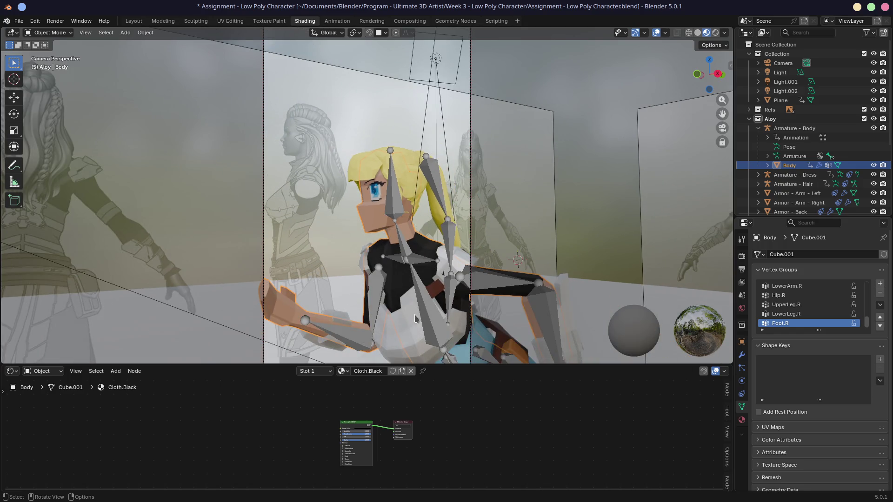
- Reselect the Body mesh, switch back to the Skin slot and centre the eyes.png texture nodes up close
click(445, 354)
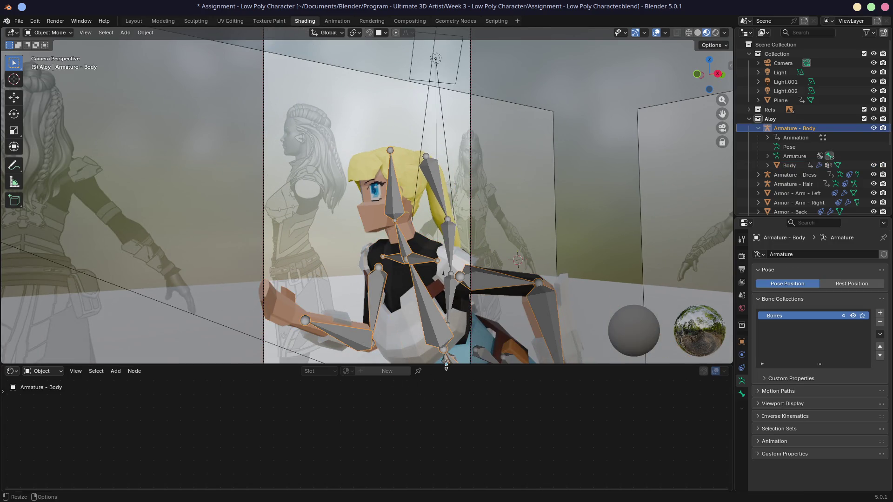
click(394, 297)
click(323, 372)
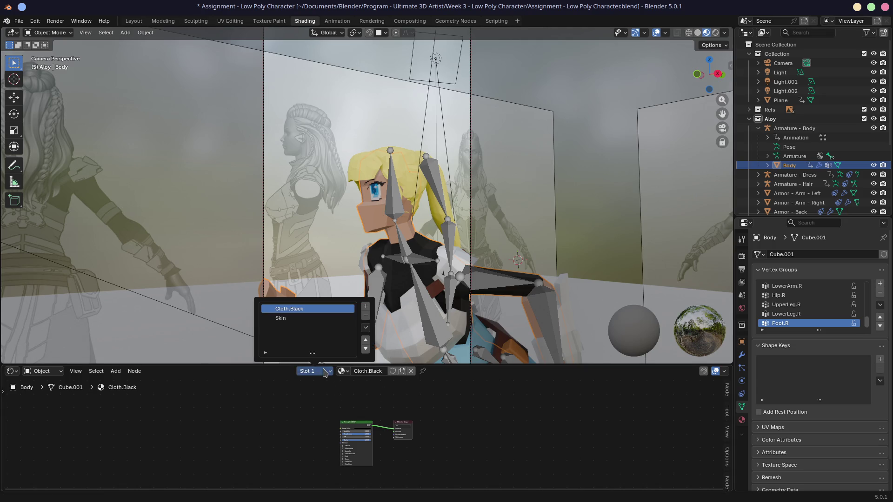
click(288, 319)
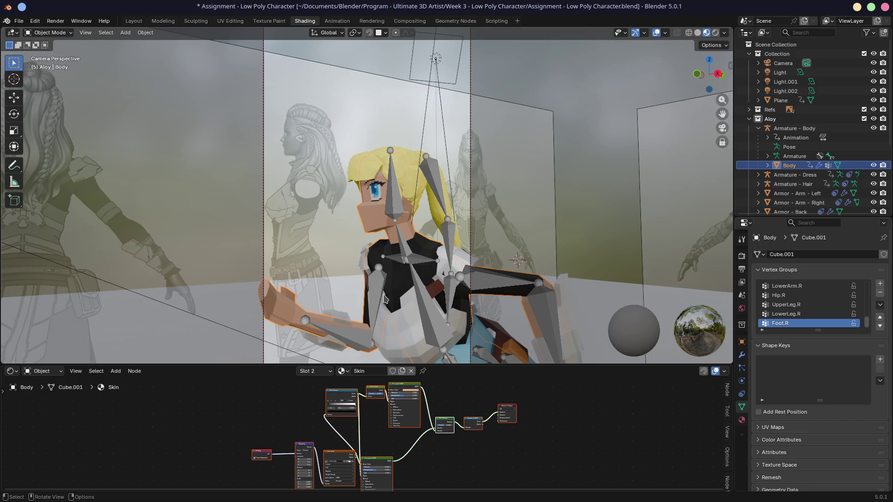
drag(443, 364, 445, 284)
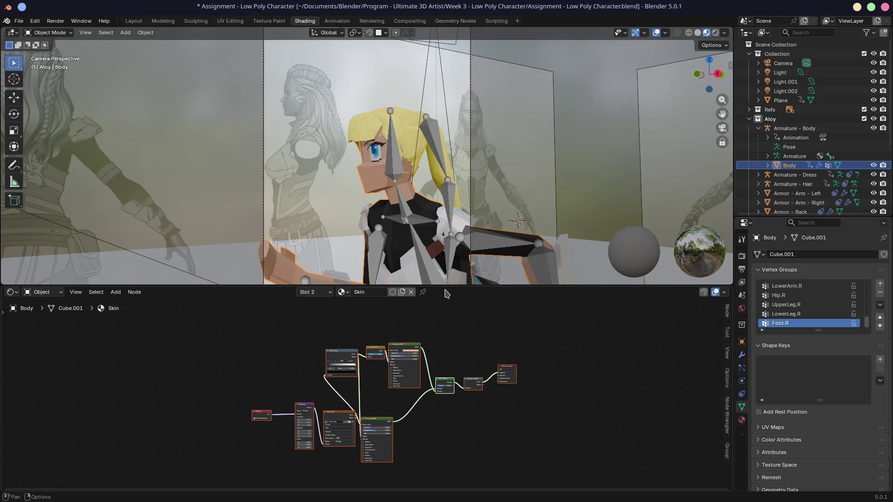
scroll(378, 415, up, 2)
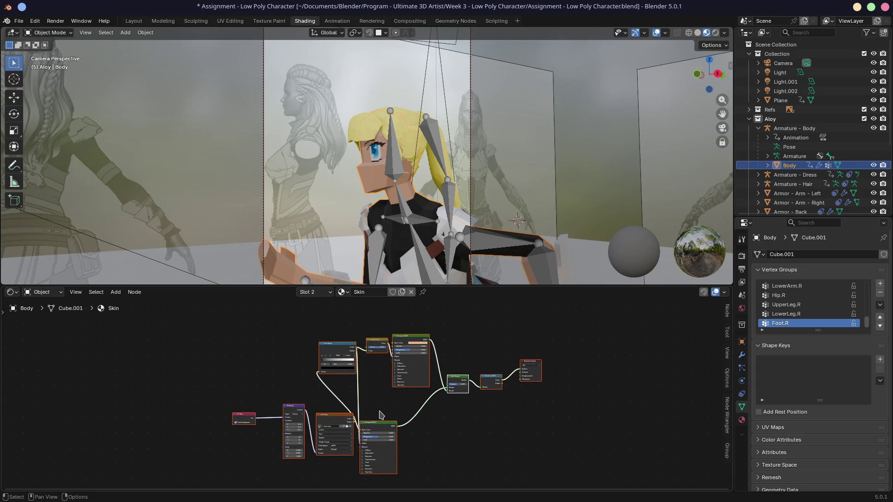
scroll(379, 415, up, 3)
middle_drag(378, 415, 338, 329)
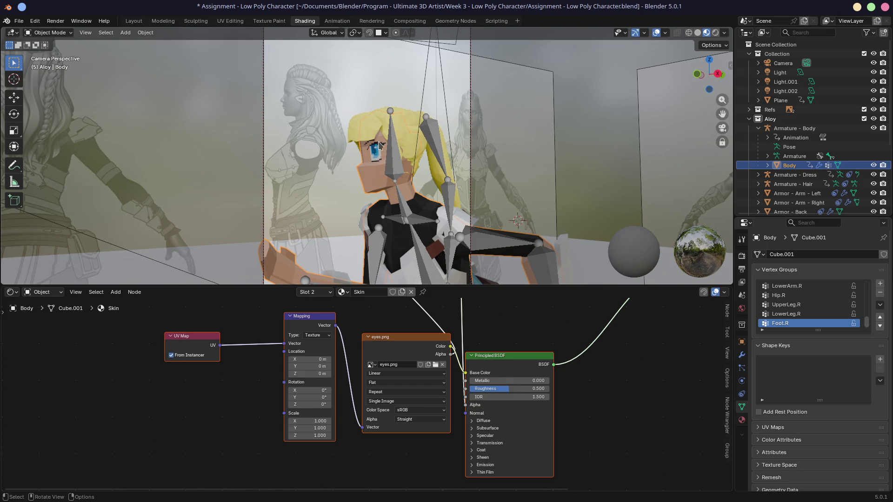
- Launch Aseprite, view the eyes.aseprite sprite, then switch back to the Blender workspace
key(alt)
key(alt+Tab)
key(alt+space)
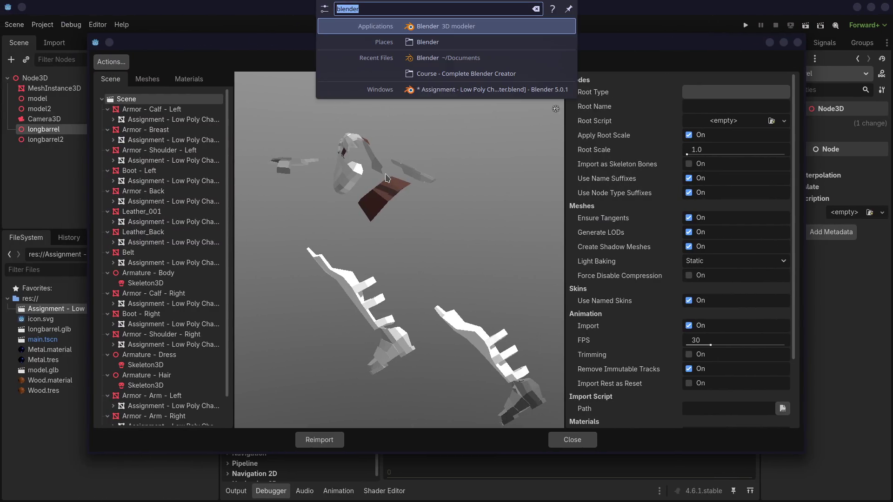
text(ase)
key(Return)
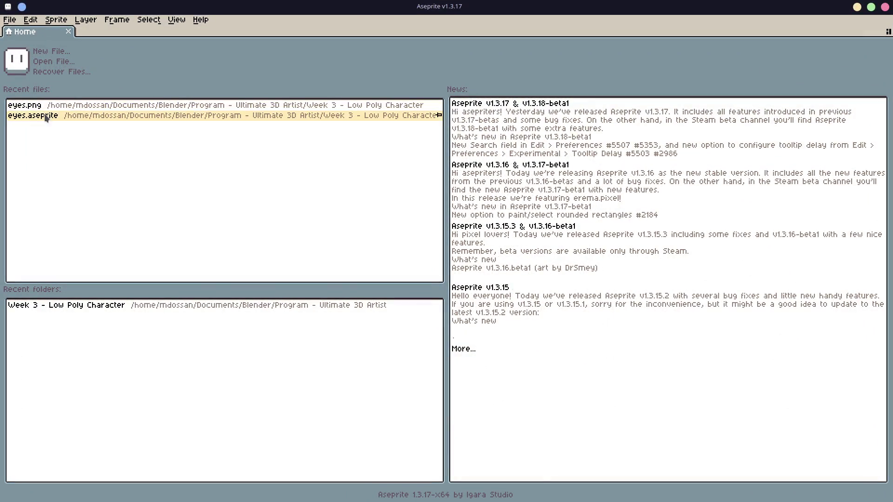
click(188, 115)
scroll(498, 293, up, 9)
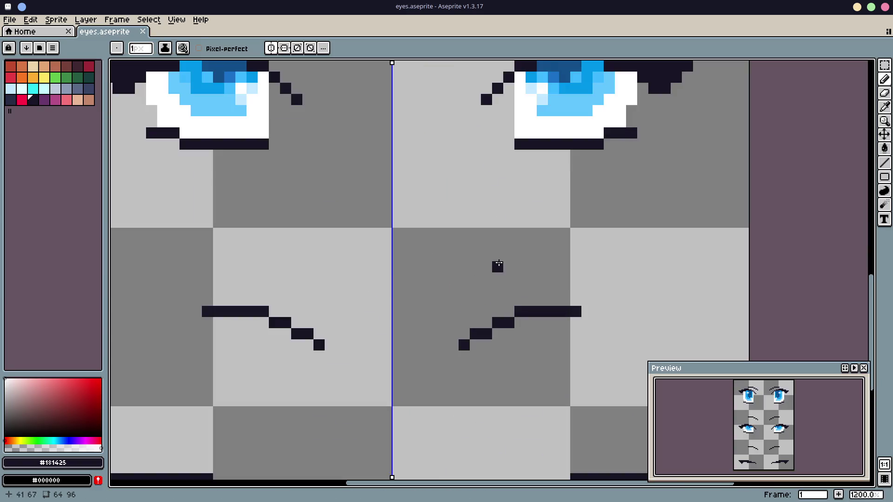
scroll(499, 293, down, 8)
scroll(516, 234, up, 1)
middle_drag(516, 234, 488, 280)
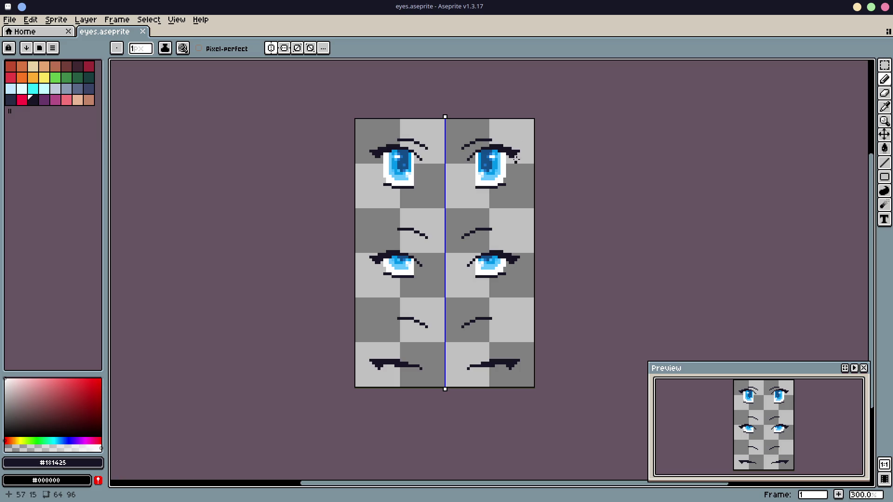
key(super+Right)
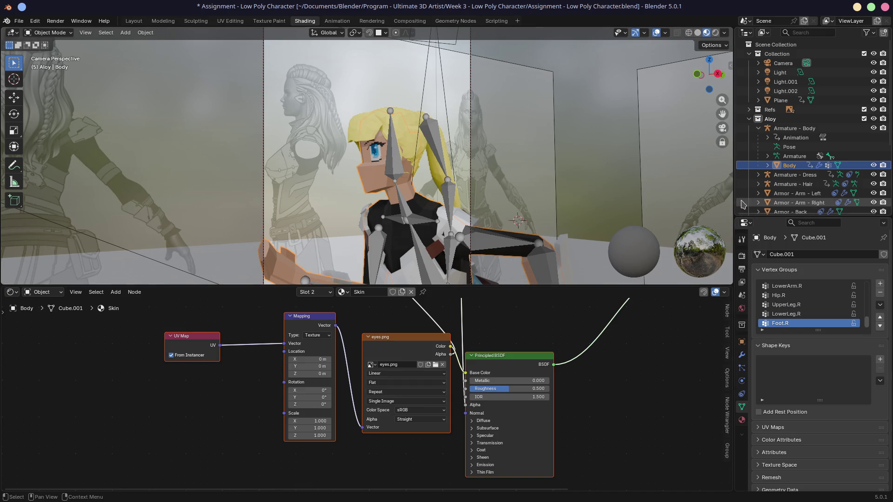
- Widen the side panels, save the character file with Ctrl+S, then start a Save As
drag(735, 196, 698, 196)
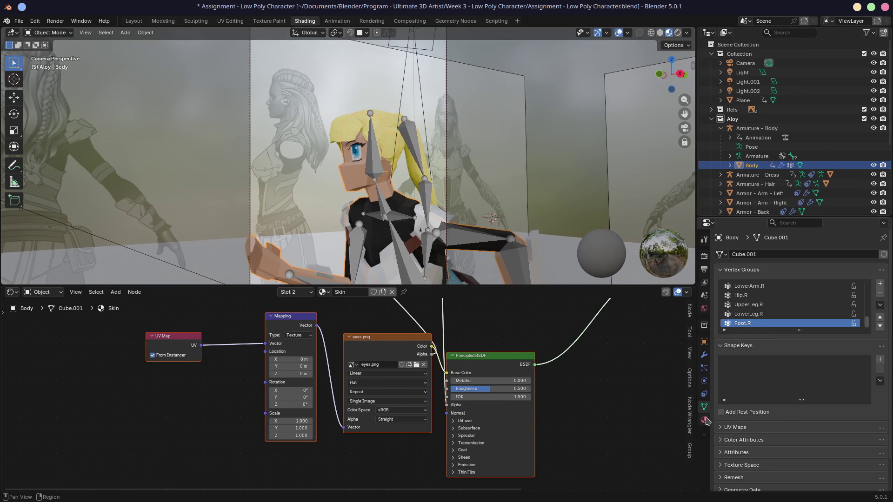
scroll(771, 412, down, 2)
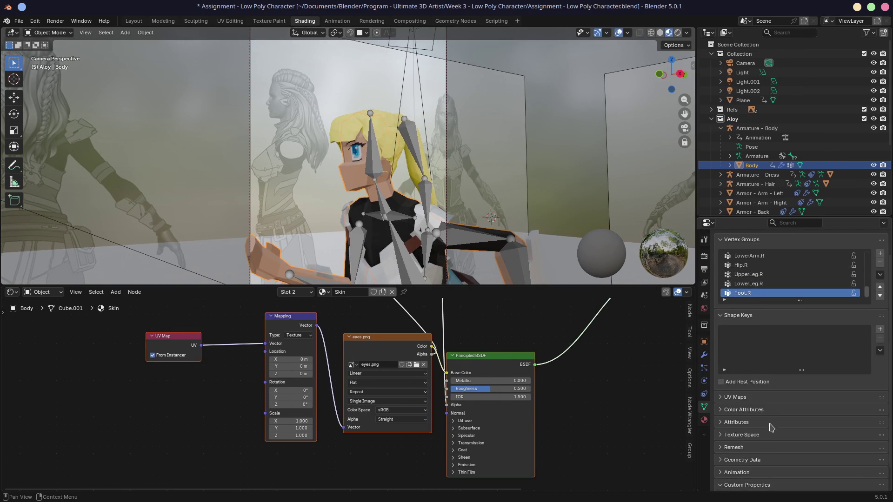
scroll(772, 427, down, 1)
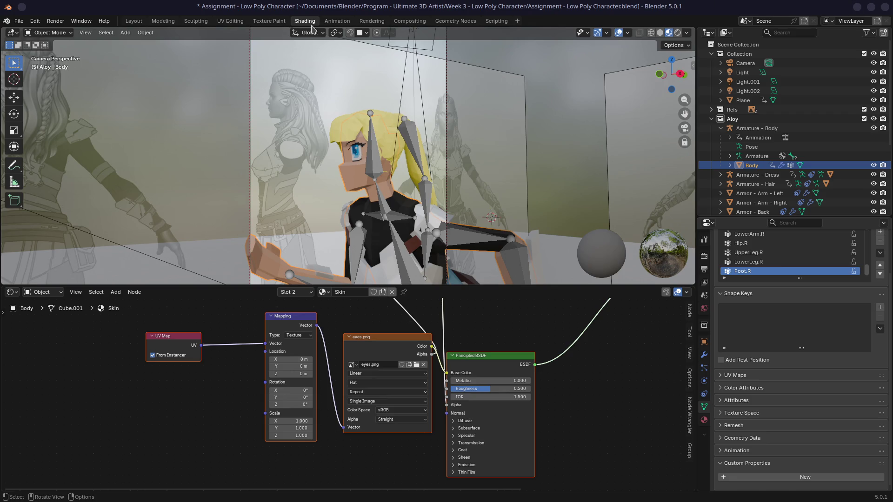
key(ctrl+s)
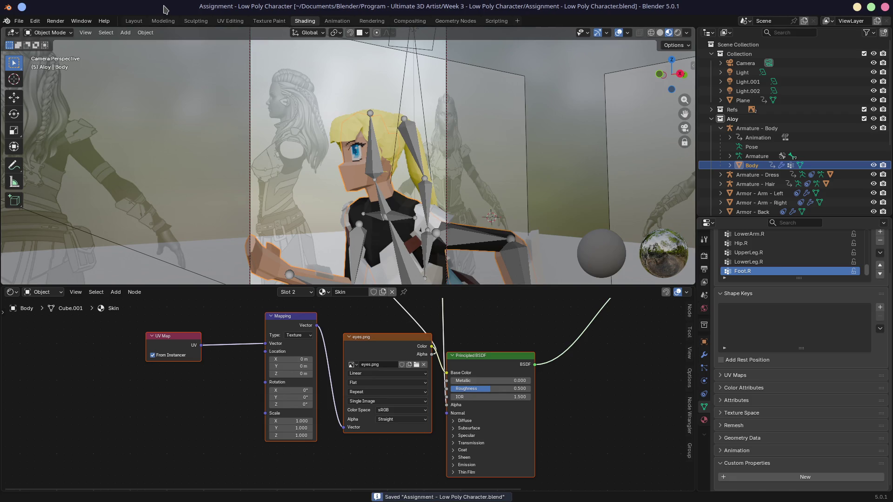
key(ctrl+shift+s)
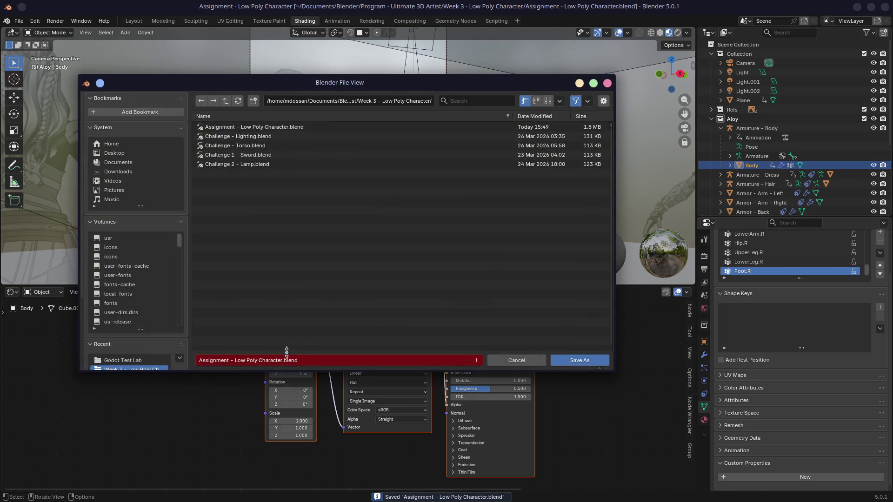
- Save a copy named 'Assignment - Low Poly Character - GODOT.blend' in the Week 3 folder
click(283, 360)
text(- C)
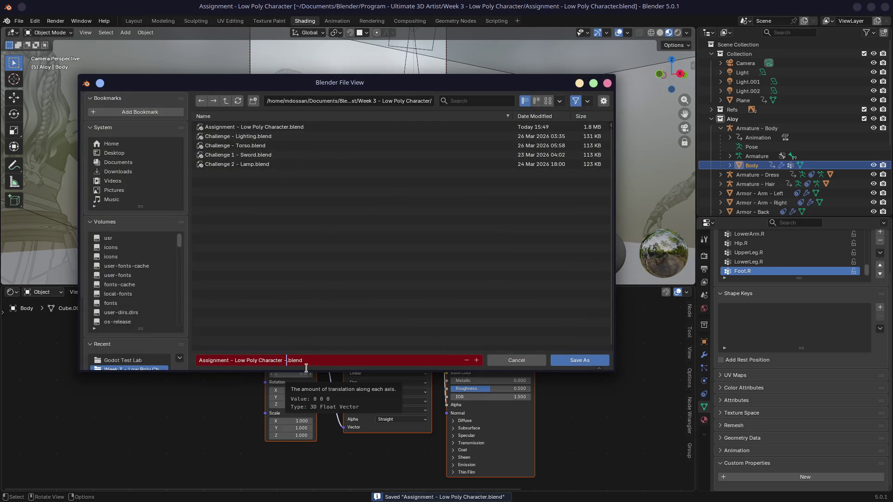
text(ODO)
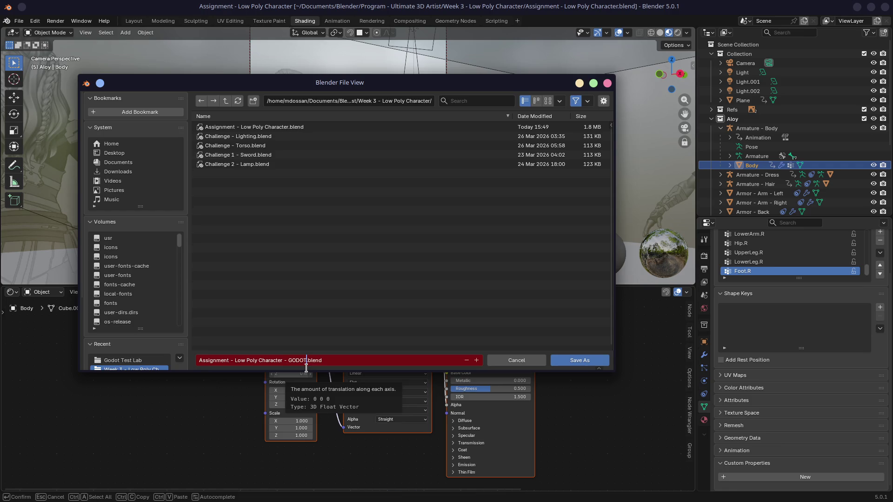
text(T)
click(580, 360)
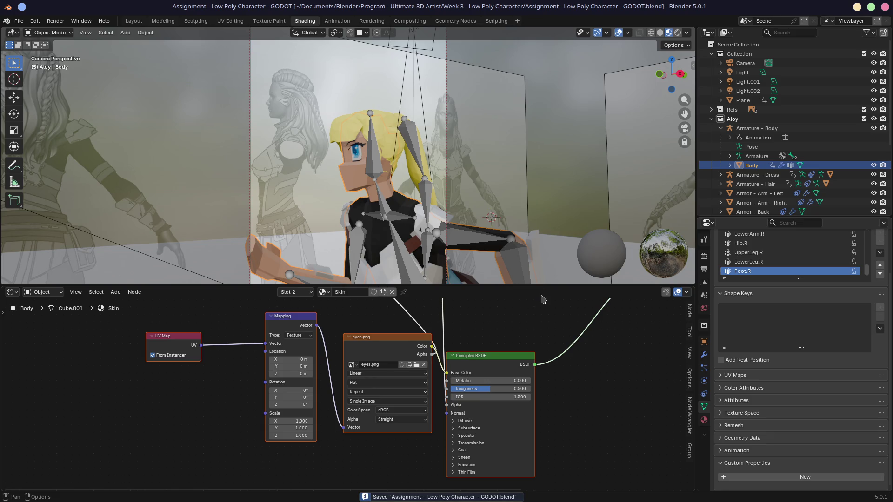
- Remove the Skin material slot so the Body uses Cloth.Black, and save the GODOT file
click(310, 295)
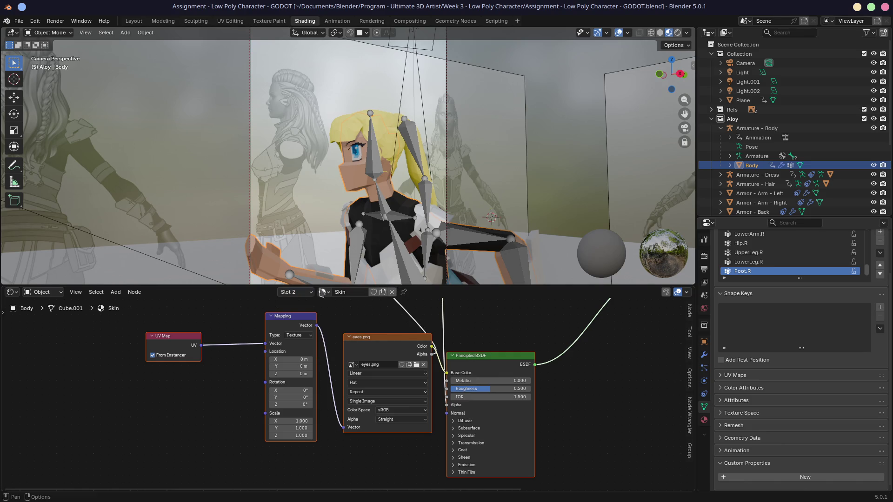
click(321, 293)
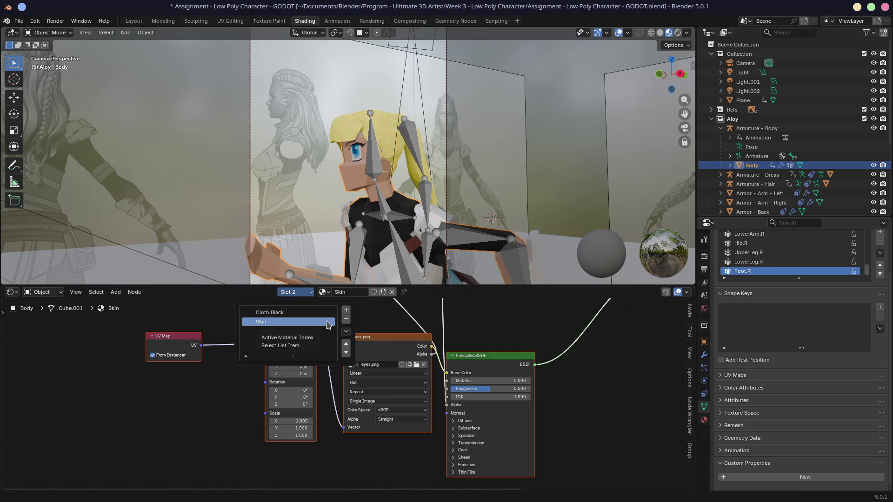
click(345, 321)
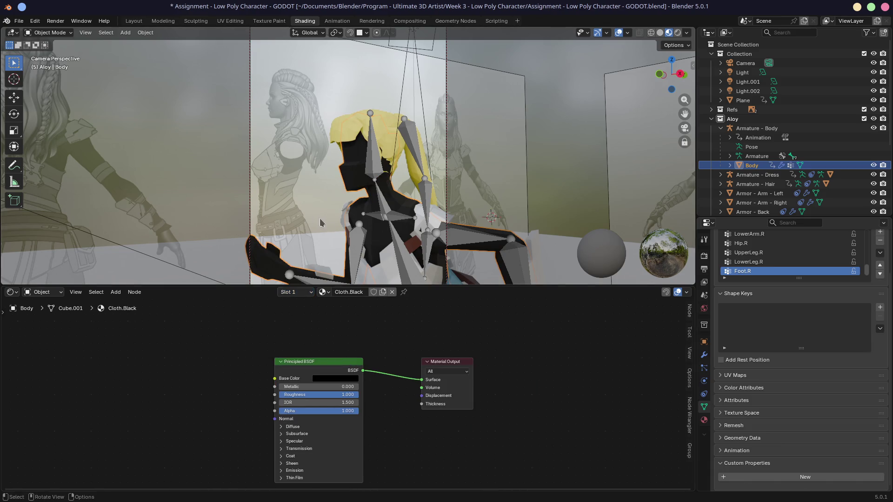
key(ctrl+s)
middle_drag(351, 225, 336, 116)
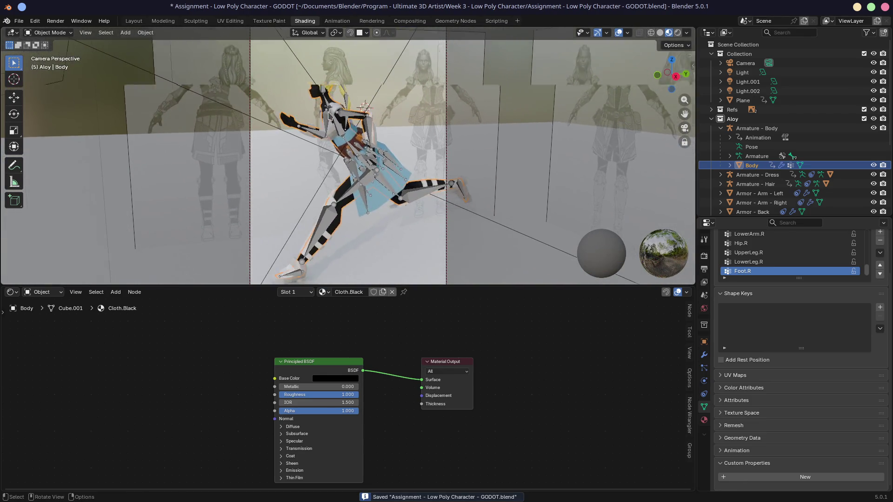
shift+middle_drag(329, 131, 388, 139)
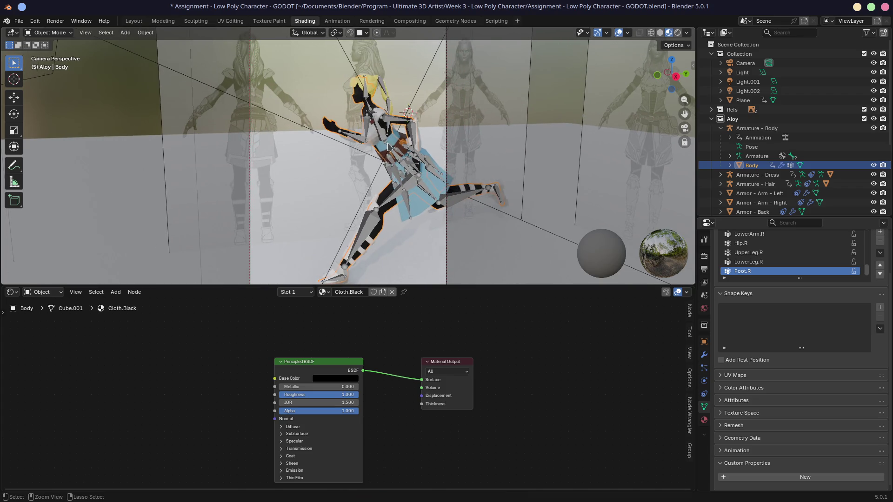
key(ctrl+s)
click(19, 21)
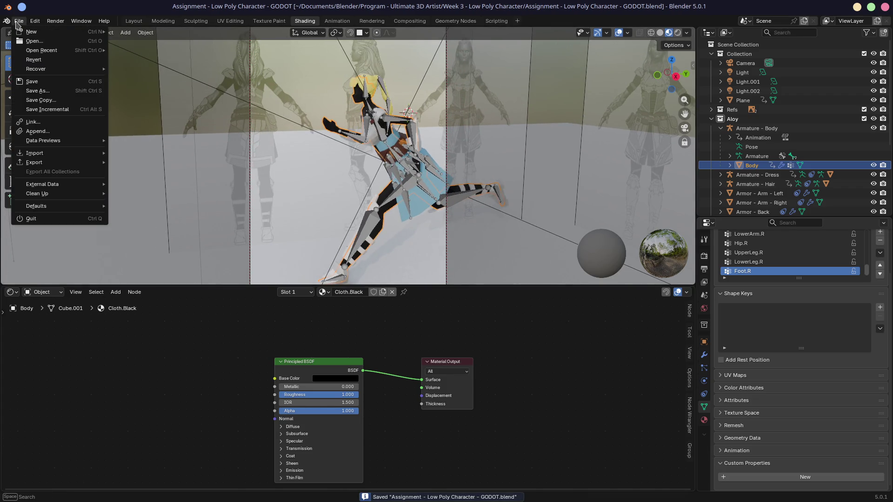
mouse_move(35, 162)
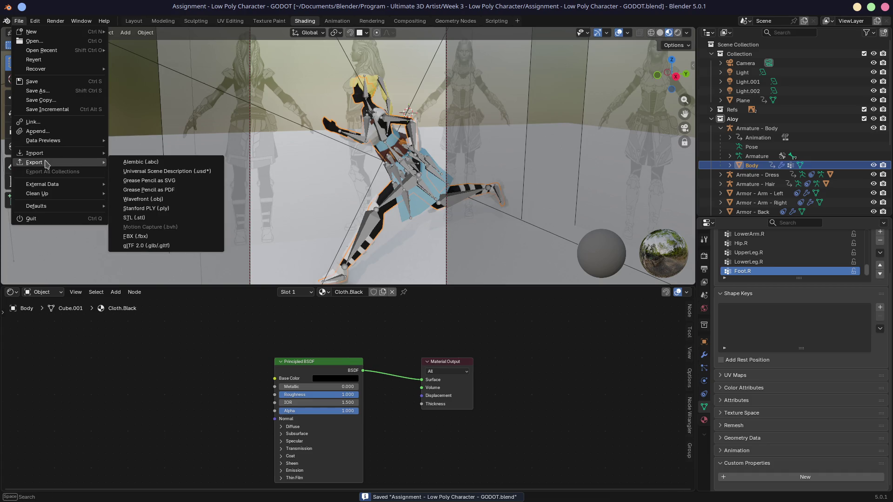
- Hide the camera/lights/plane Collection and the Refs images, unlock camera to view, and save
click(721, 130)
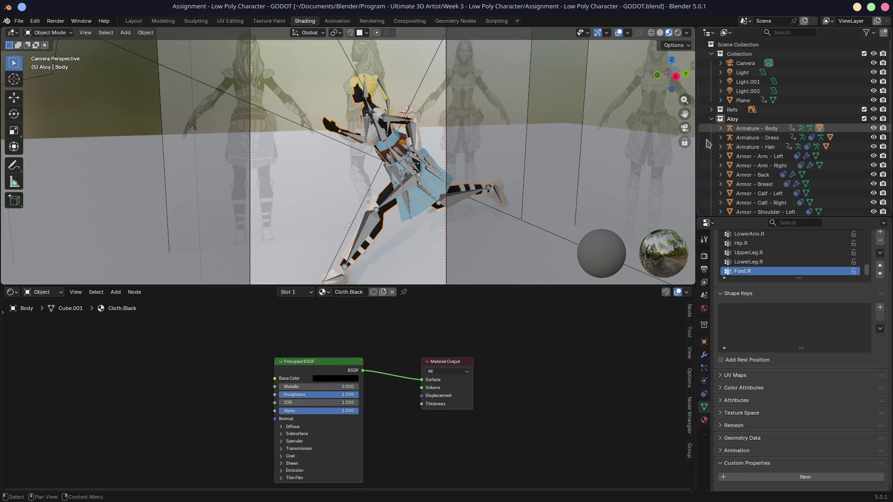
middle_drag(691, 144, 684, 142)
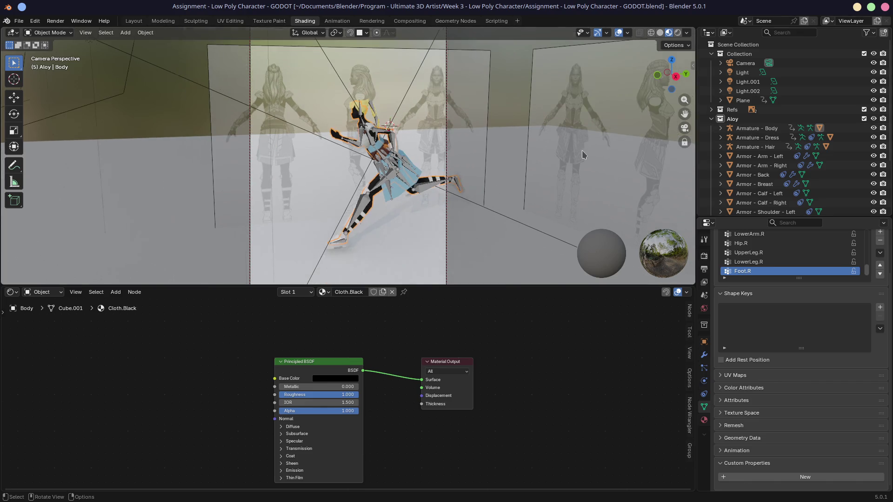
click(873, 54)
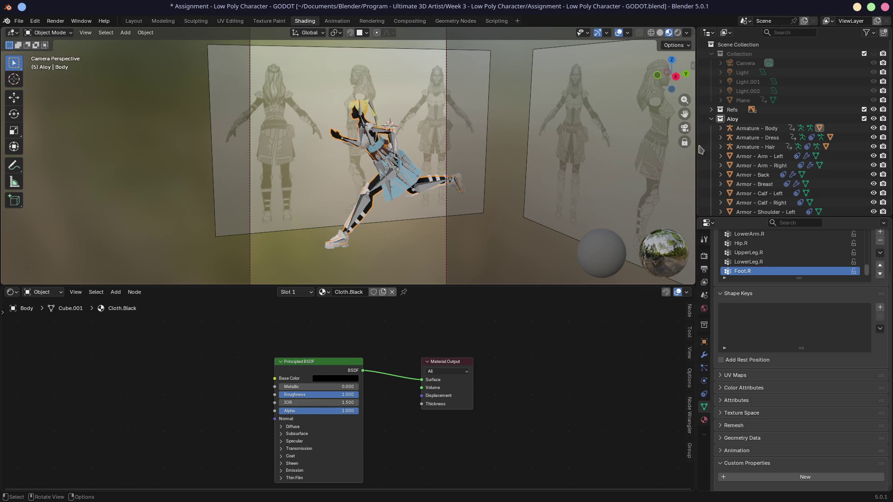
click(873, 110)
scroll(778, 189, down, 5)
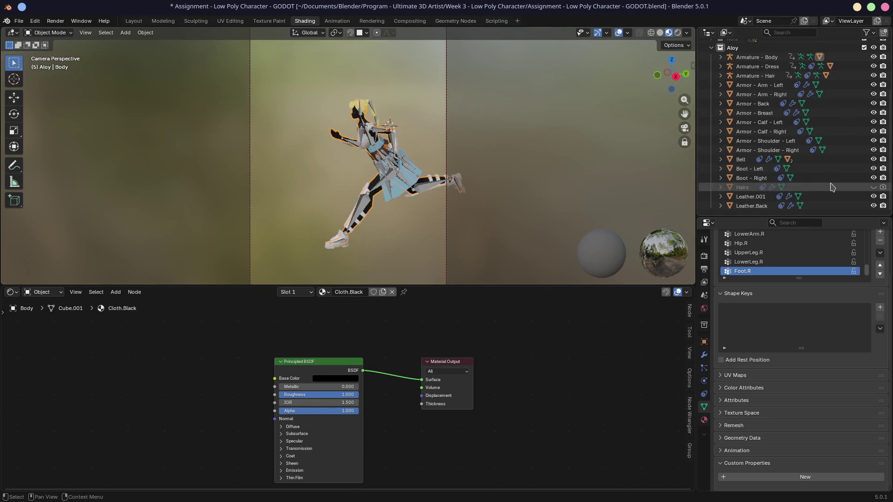
mouse_move(481, 187)
middle_down()
mouse_move(451, 187)
mouse_move(218, 64)
middle_up()
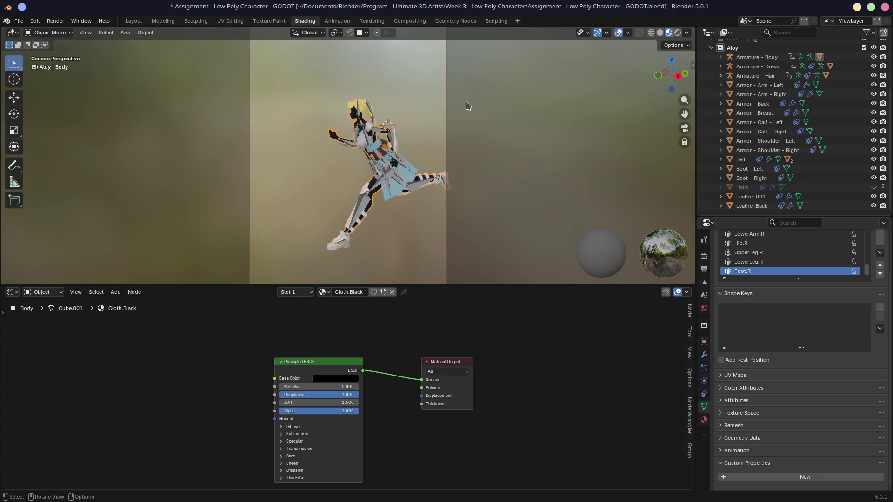
click(684, 141)
mouse_move(363, 163)
middle_down()
mouse_move(358, 138)
mouse_move(352, 147)
middle_up()
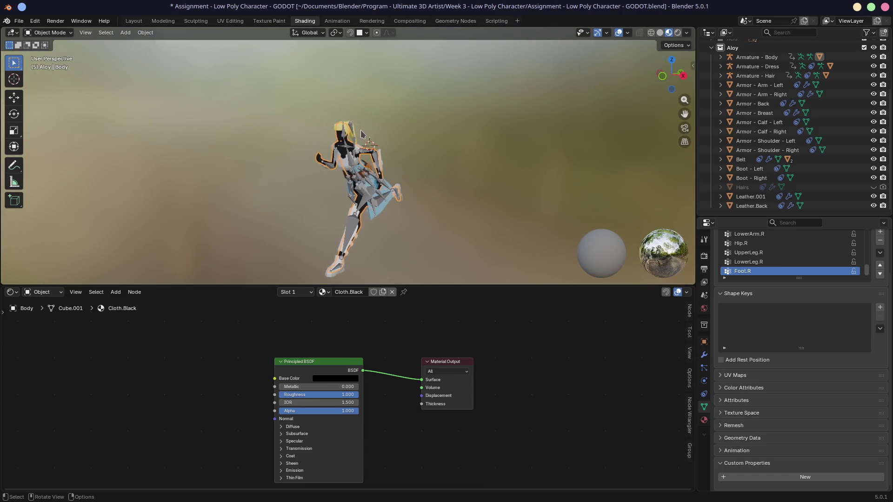
key(ctrl+s)
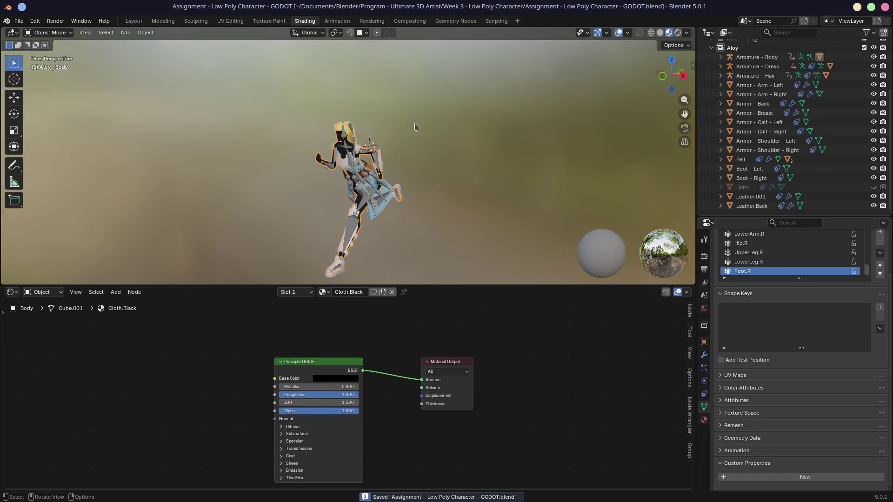
scroll(850, 190, up, 5)
scroll(850, 190, down, 5)
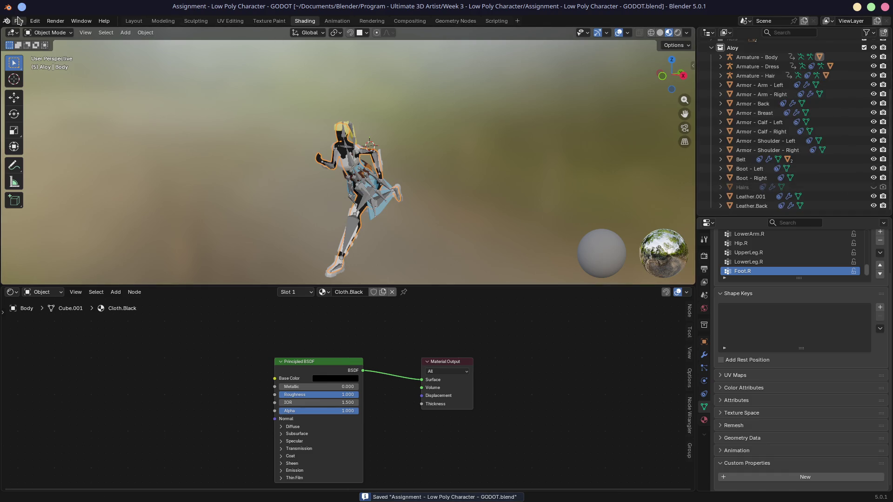
click(18, 21)
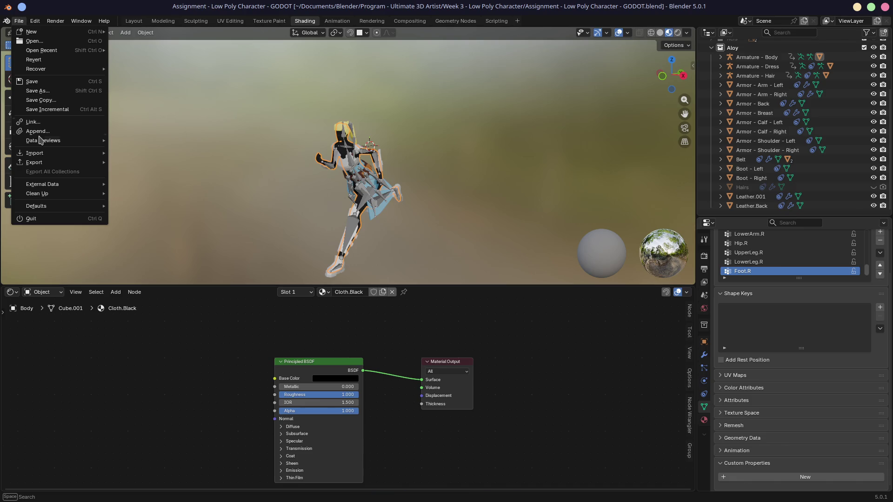
mouse_move(34, 162)
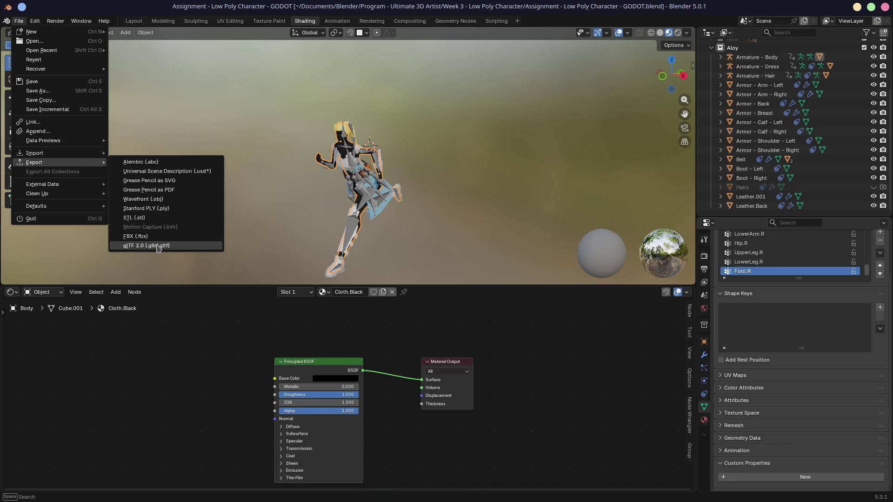
- Export as glTF 2.0 with a Limit to include option; dismiss the Python animation-export error
click(159, 245)
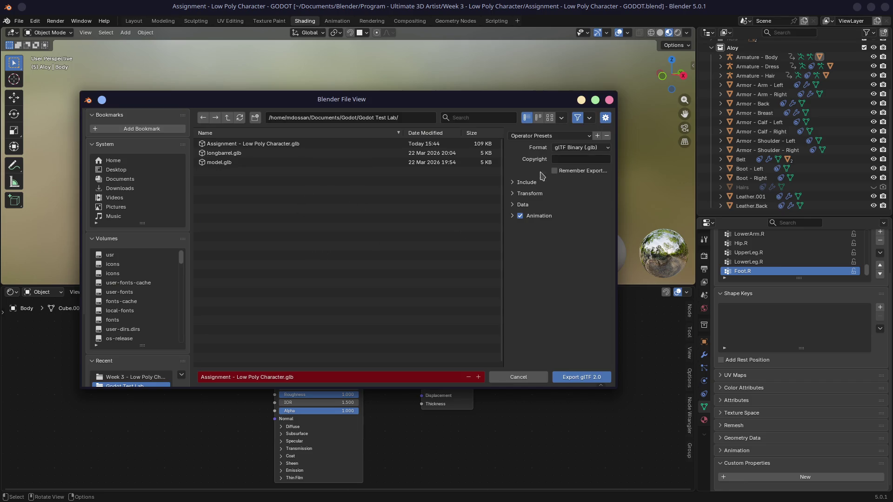
click(516, 182)
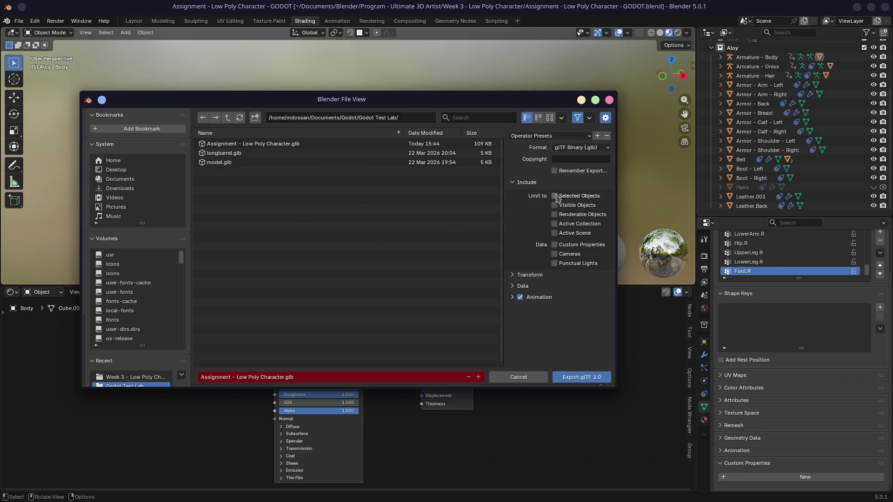
click(554, 205)
click(577, 377)
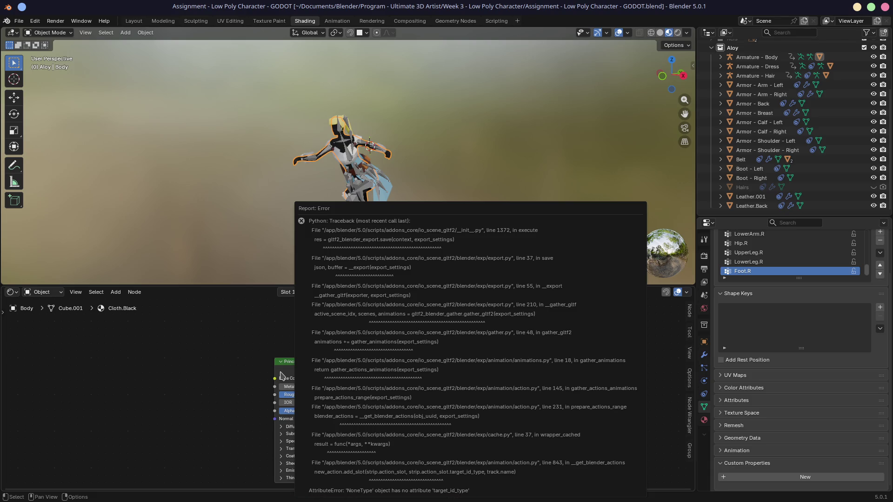
click(209, 337)
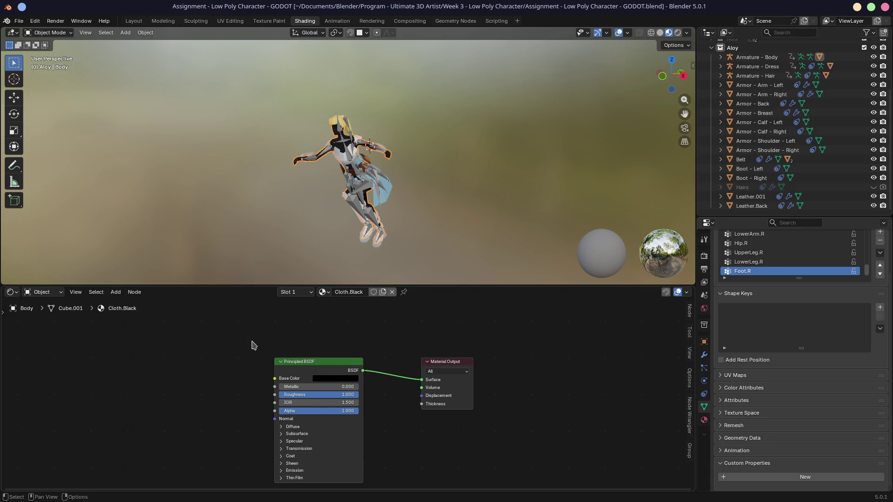
click(19, 20)
mouse_move(34, 163)
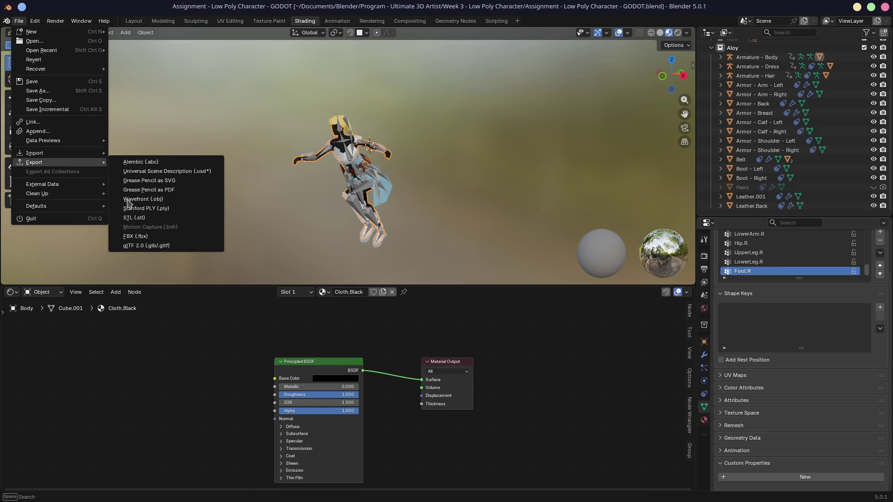
click(138, 248)
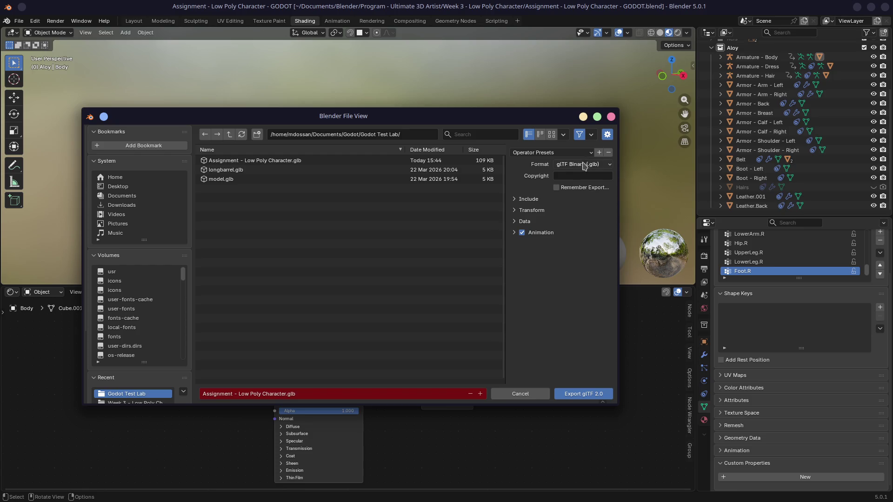
click(581, 394)
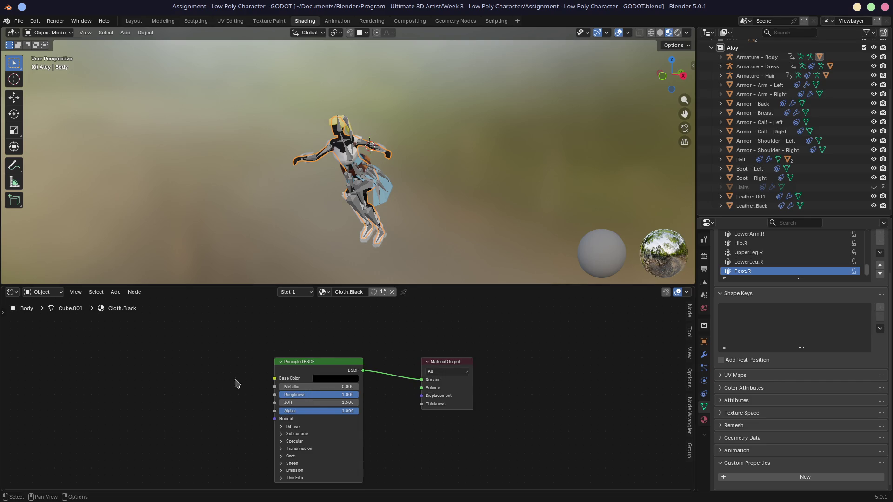
- Select the character's armatures and meshes from Armature - Body down to Leather.Back
click(757, 58)
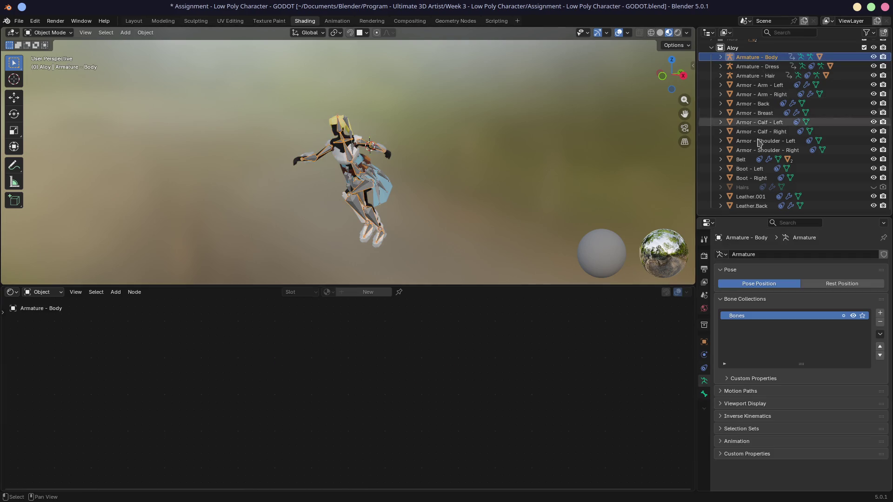
shift+click(754, 185)
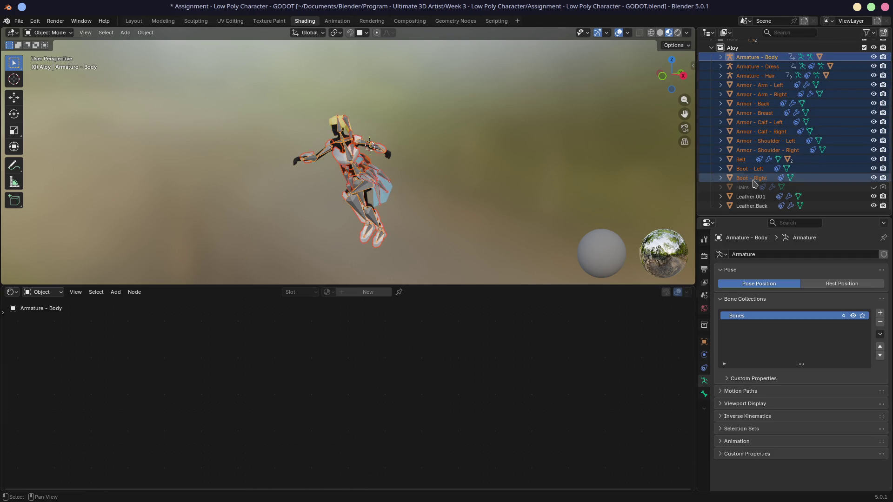
shift+click(752, 206)
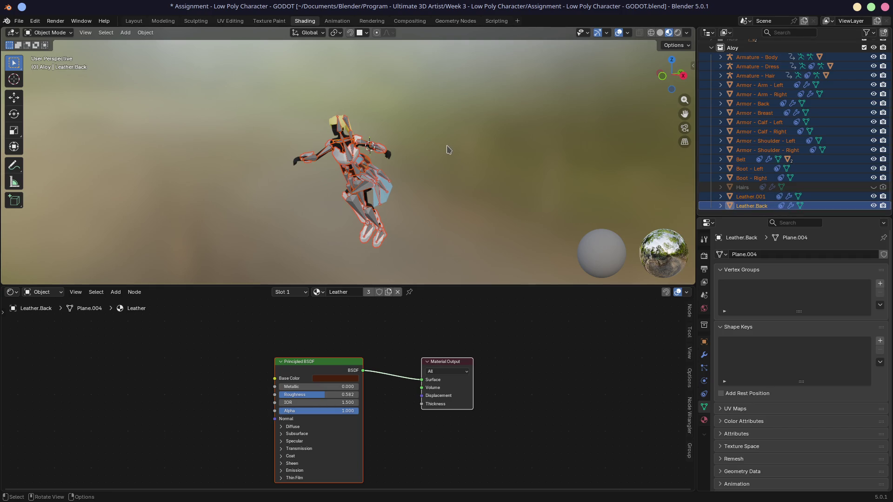
- Export the selection only as Assignment - Low Poly Character.glb via glTF 2.0
click(19, 20)
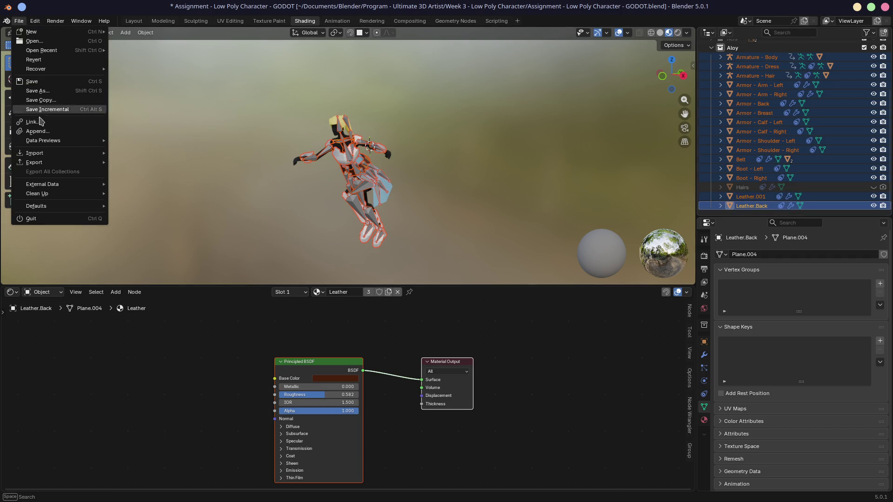
mouse_move(34, 162)
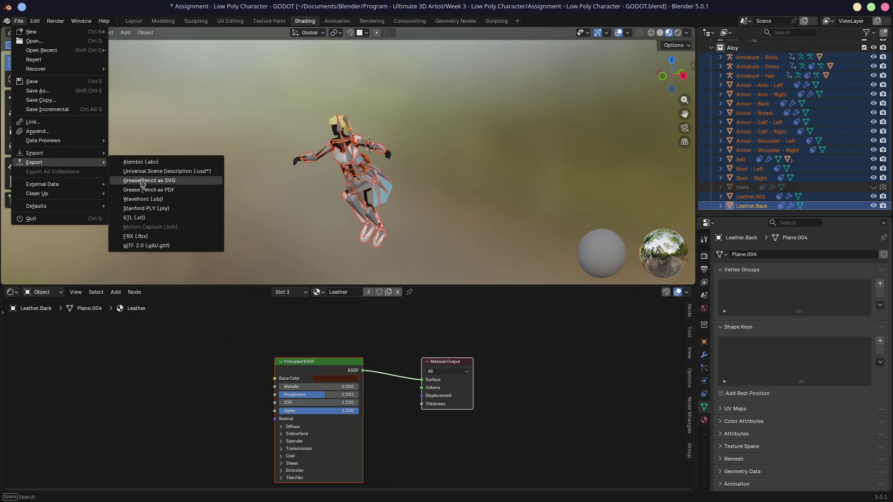
click(147, 245)
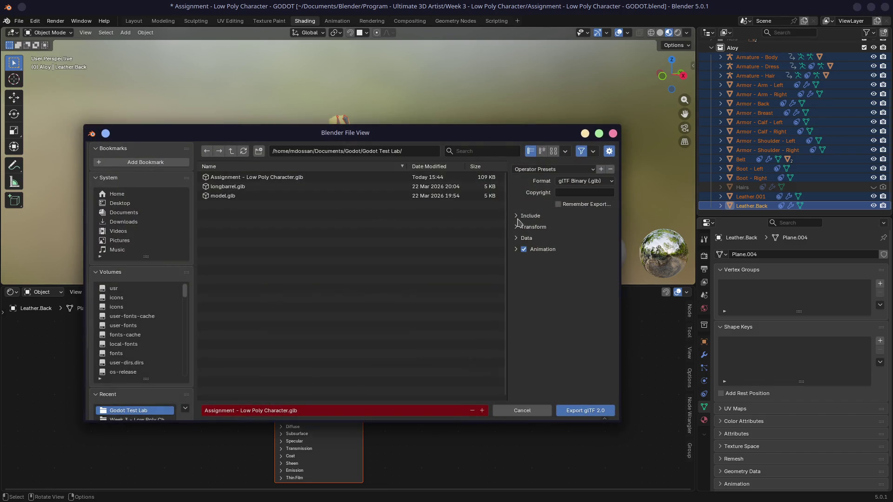
click(559, 229)
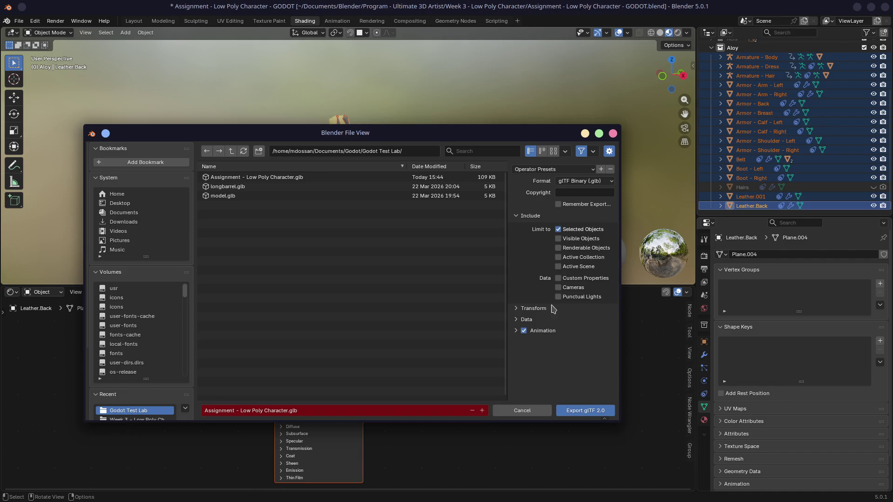
click(585, 410)
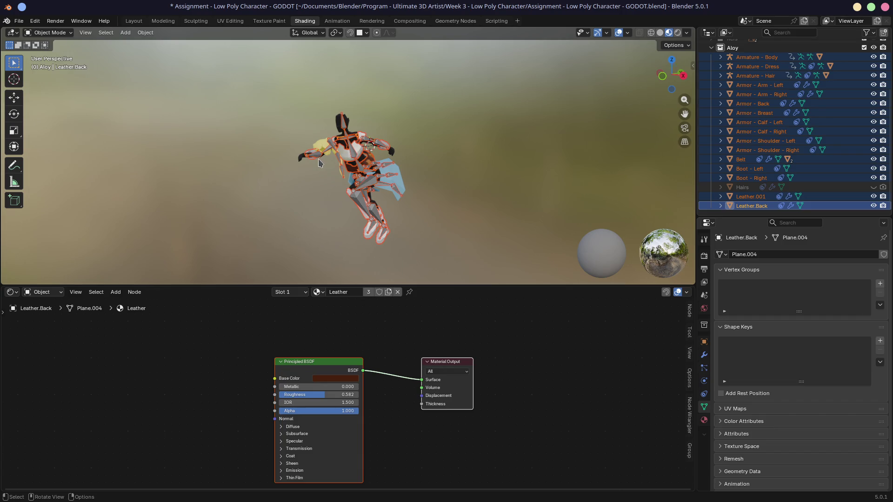
middle_drag(319, 163, 253, 168)
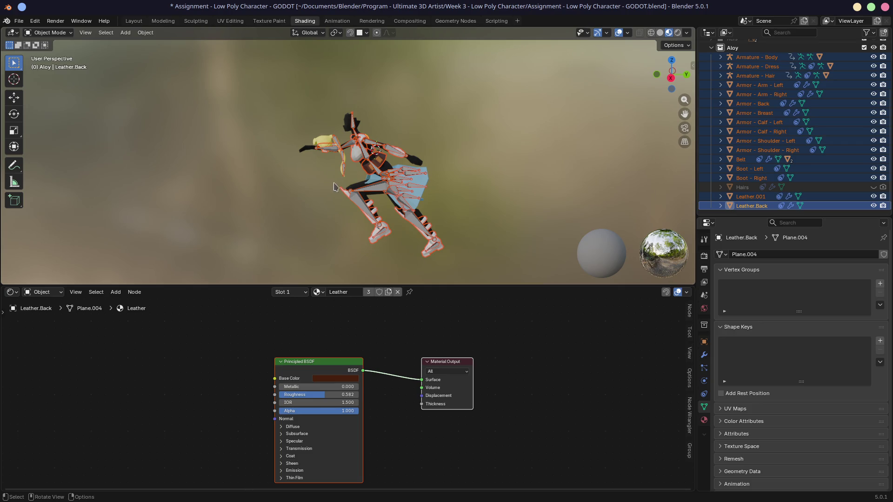
- Select the Hairs.001 mesh, show its transform sidebar and orbit in close on the hair
key(ctrl)
ctrl+click(334, 139)
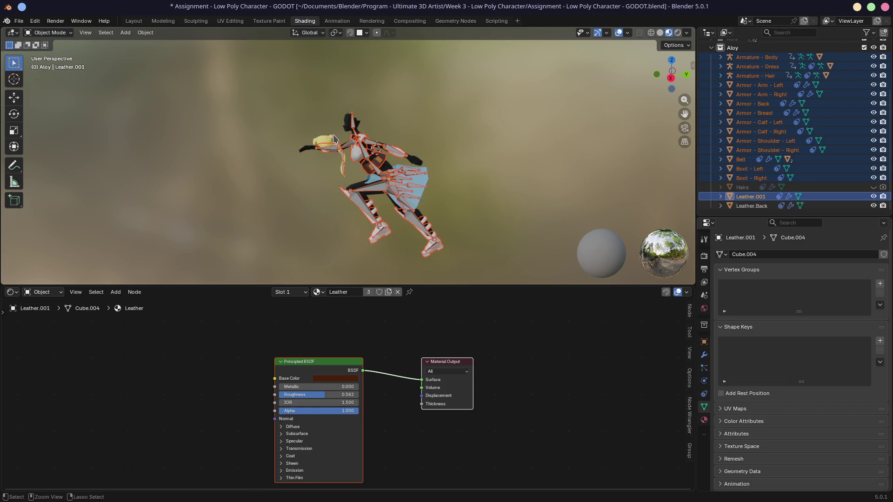
click(334, 139)
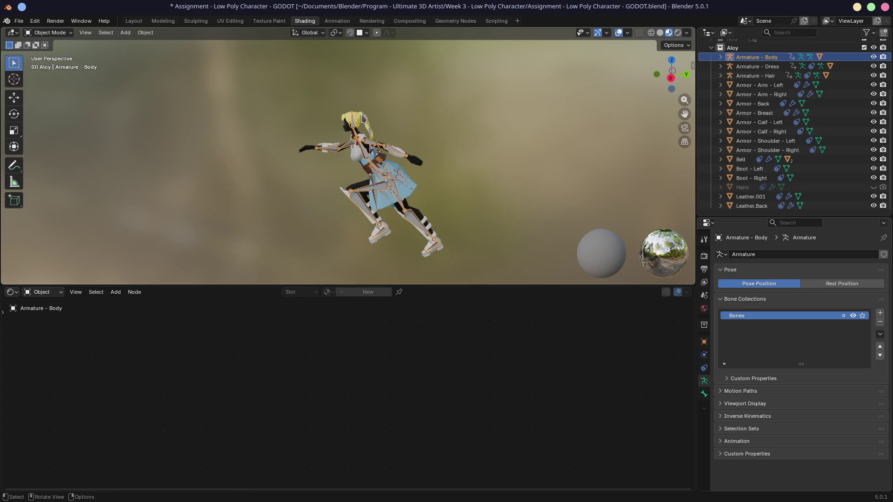
click(358, 121)
scroll(357, 120, up, 4)
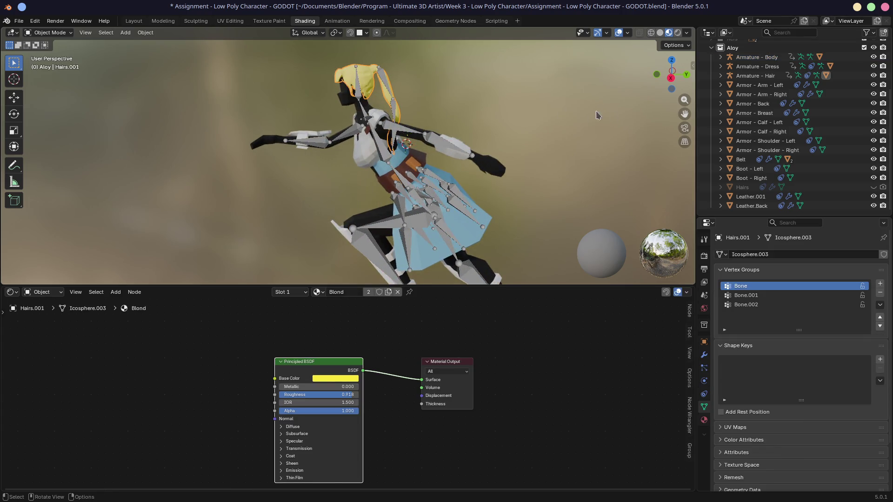
key(n)
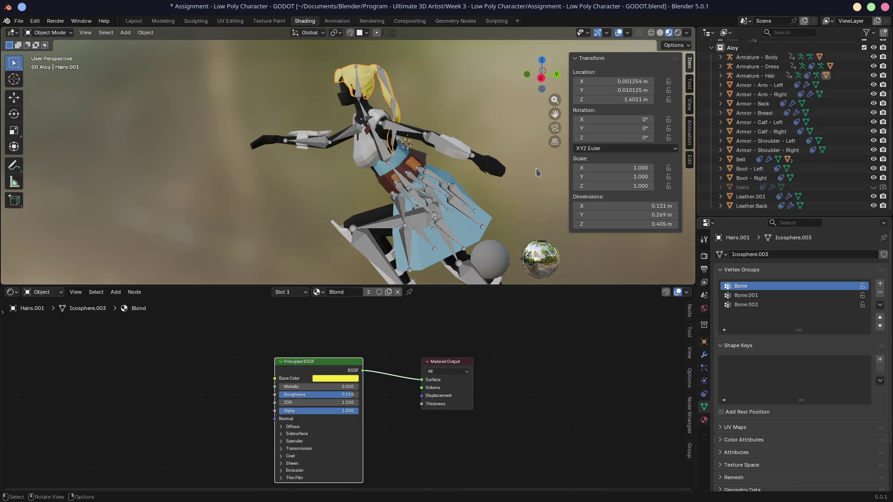
middle_drag(538, 172, 339, 100)
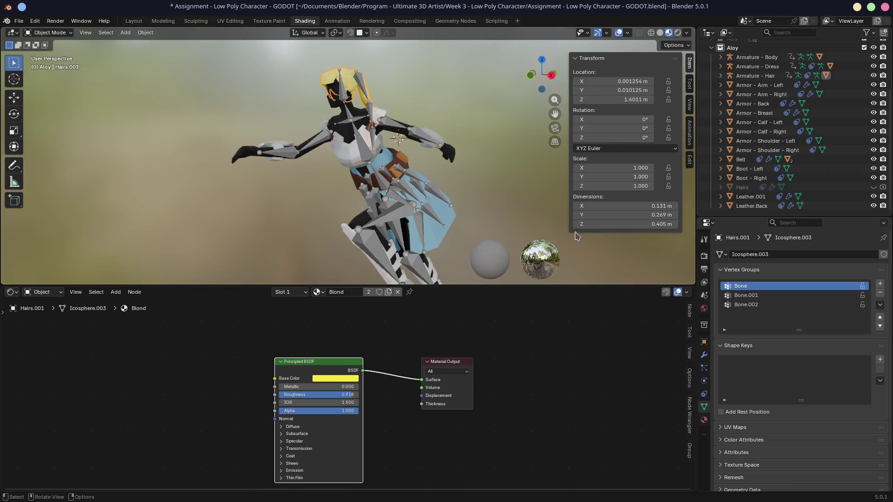
scroll(781, 140, up, 1)
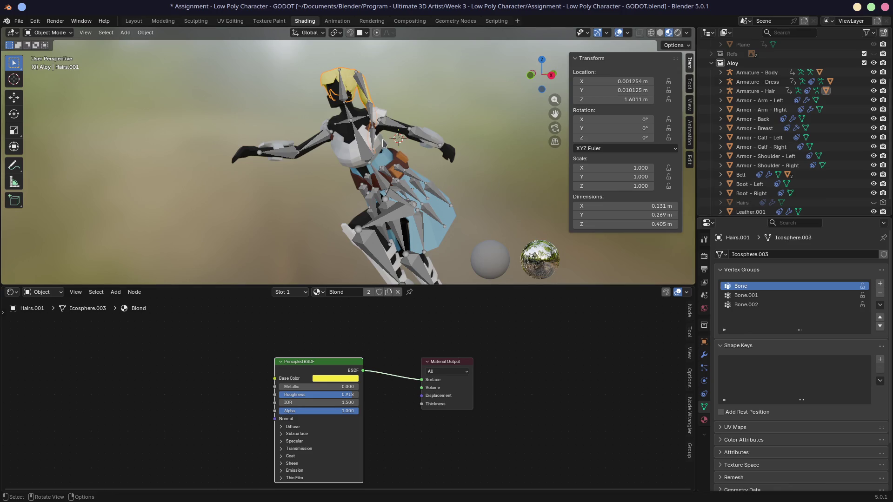
key(alt)
- Open the character glb's Advanced Import Settings in Godot and rotate its preview
key(alt+Tab)
double_click(84, 309)
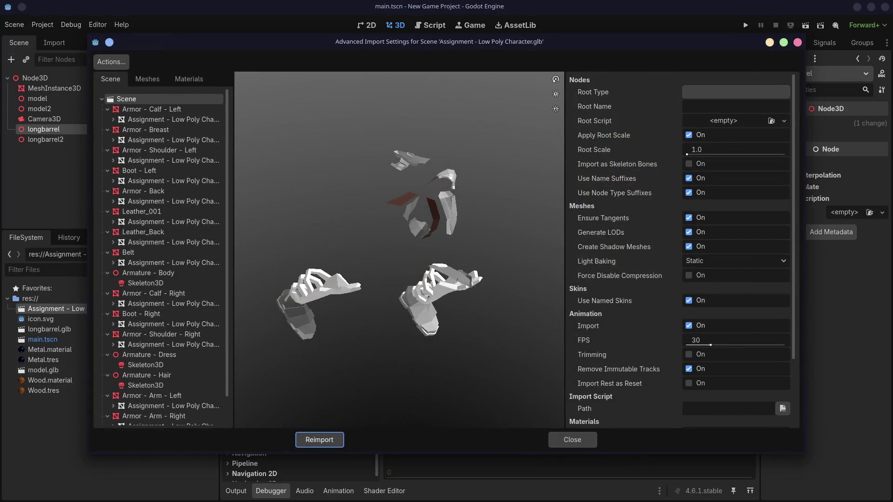
drag(432, 280, 413, 246)
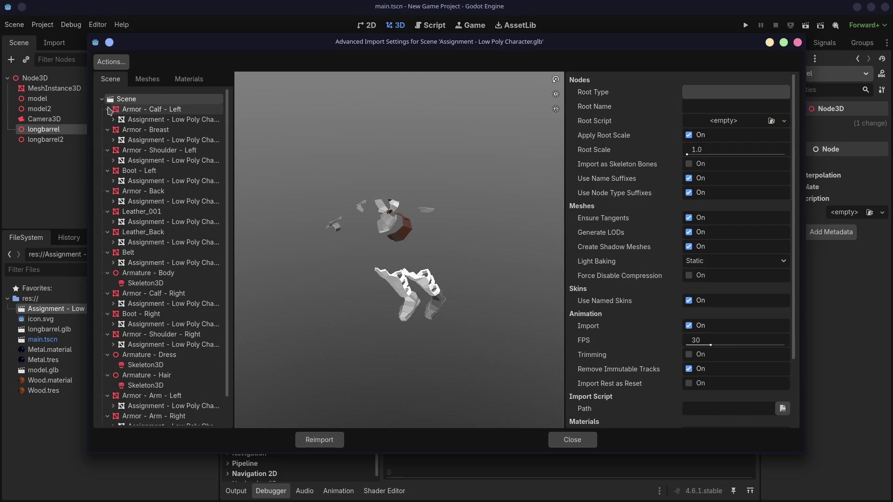
- Collapse the armor, leather and belt branches and select the body's Skeleton3D import options
click(108, 110)
click(108, 131)
click(108, 140)
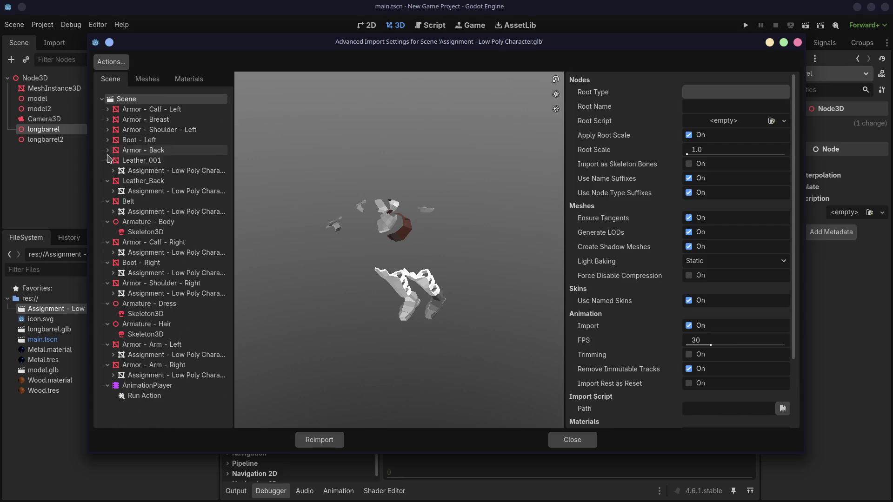
click(109, 159)
click(108, 170)
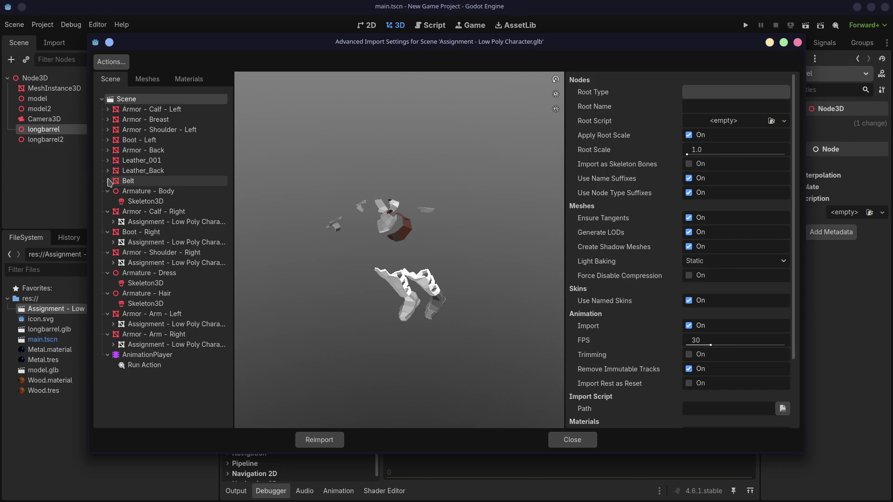
click(139, 192)
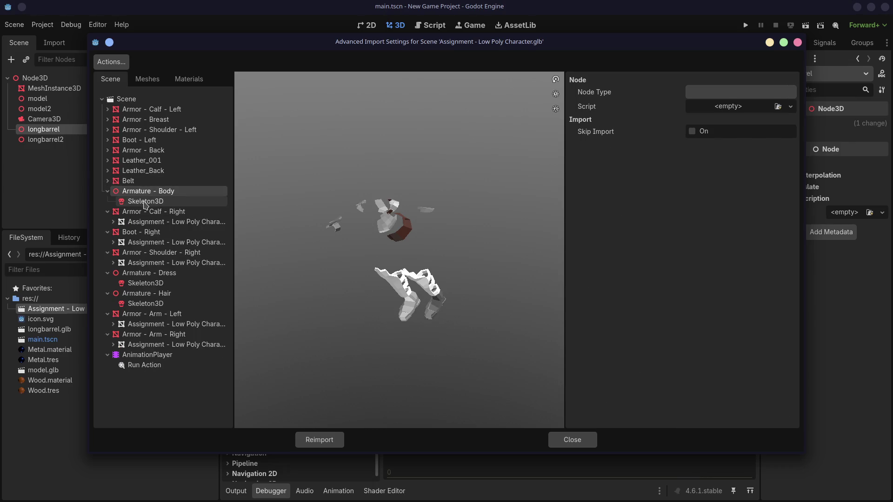
click(145, 204)
mouse_move(336, 227)
mouse_down()
mouse_move(449, 207)
mouse_move(358, 205)
mouse_move(408, 219)
mouse_move(407, 197)
mouse_up()
scroll(407, 197, up, 2)
scroll(406, 197, down, 2)
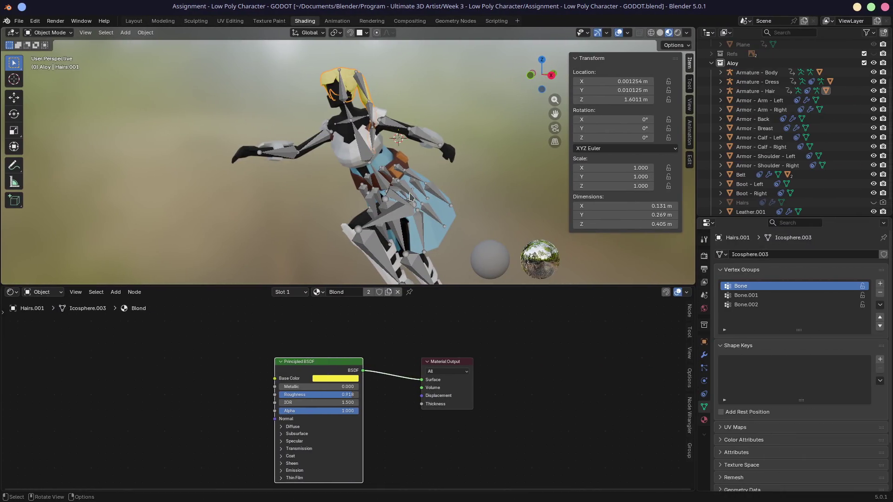
- Expand Armature - Body, Armature - Dress and Armature - Hair in the Outliner
click(720, 72)
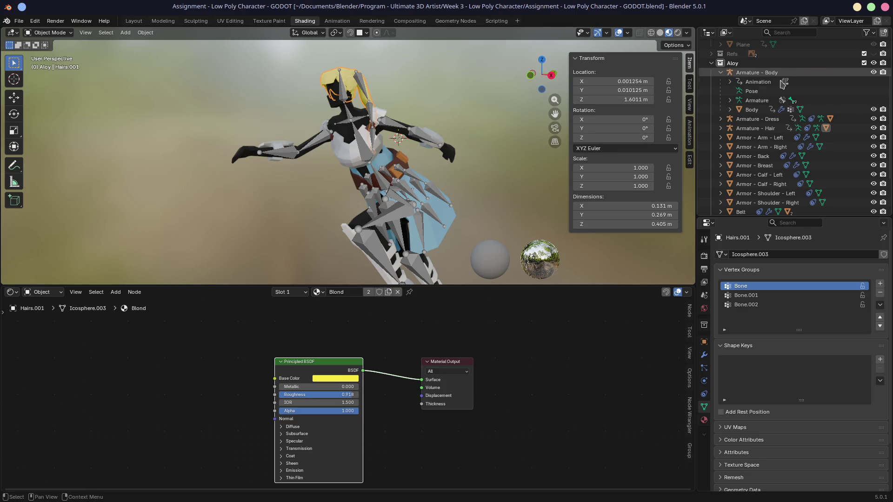
click(720, 119)
click(721, 174)
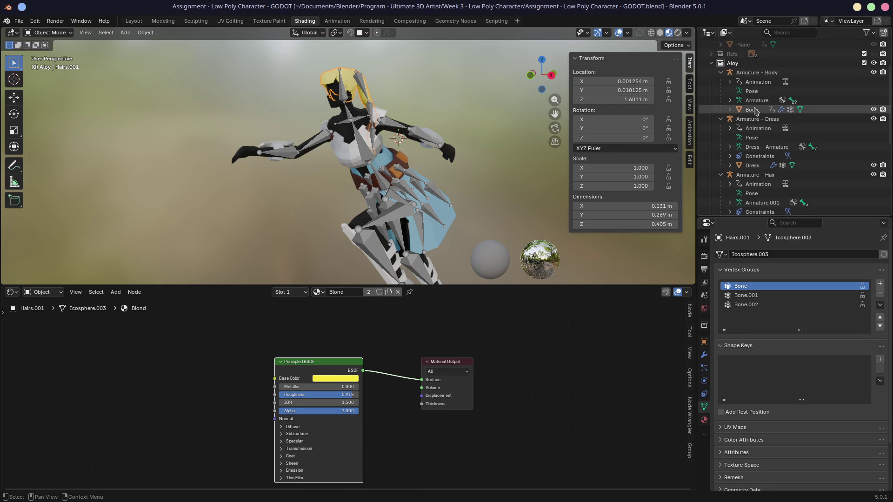
scroll(760, 133, down, 1)
scroll(762, 140, down, 1)
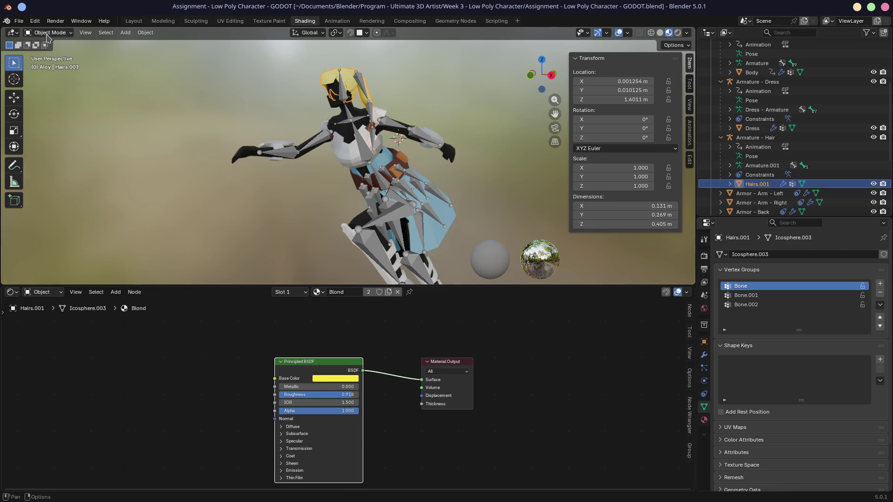
- Start a glTF 2.0 export and expand its Include, Transform, Data and Armature options
click(18, 21)
mouse_move(34, 162)
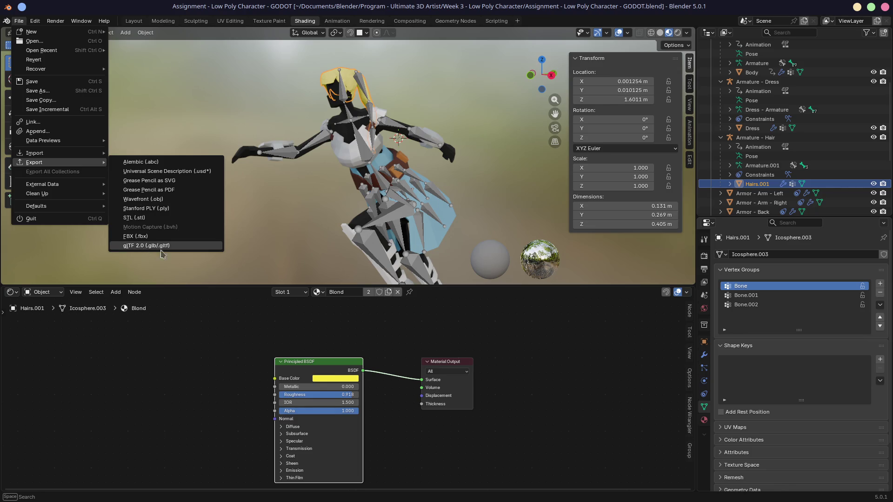
click(157, 246)
click(521, 234)
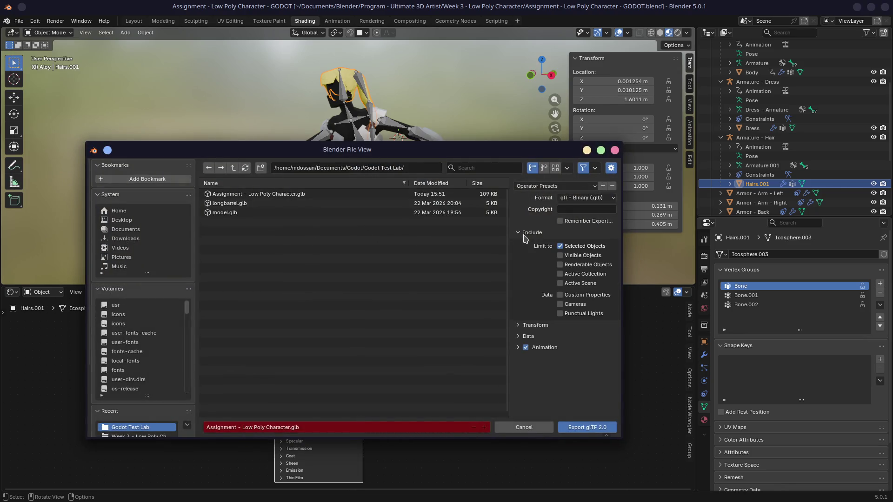
click(522, 326)
click(518, 350)
scroll(545, 322, down, 2)
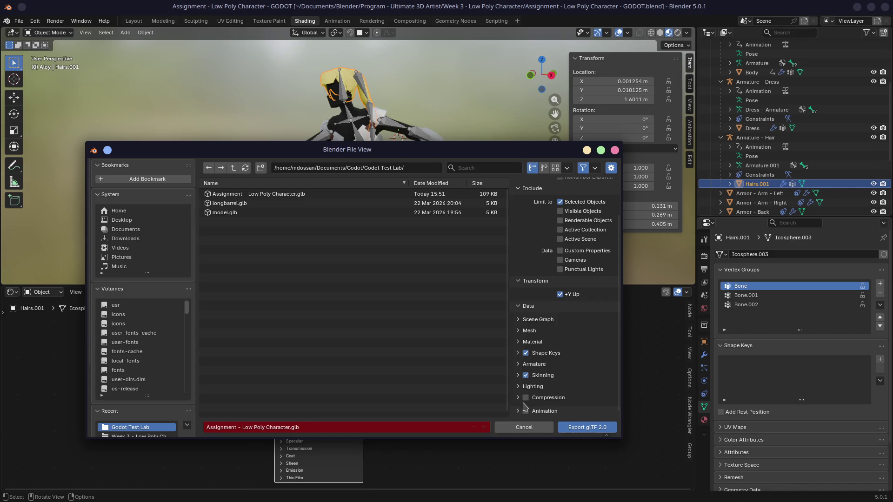
click(518, 364)
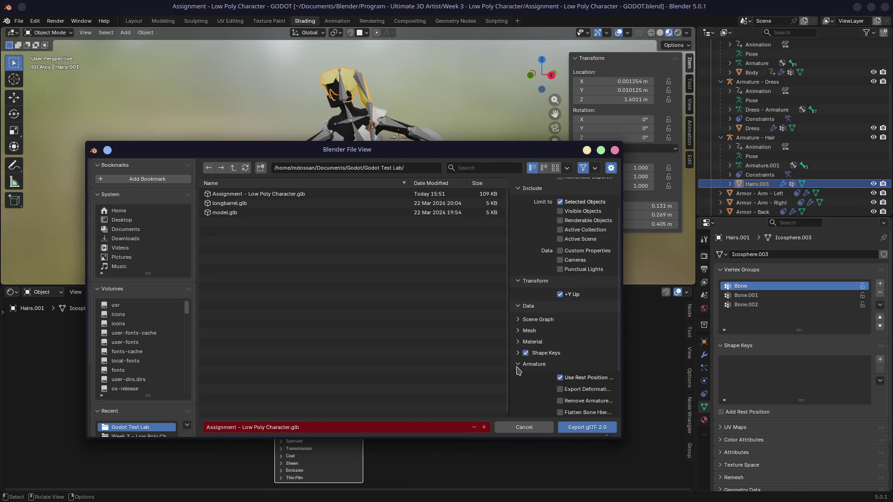
scroll(523, 367, down, 2)
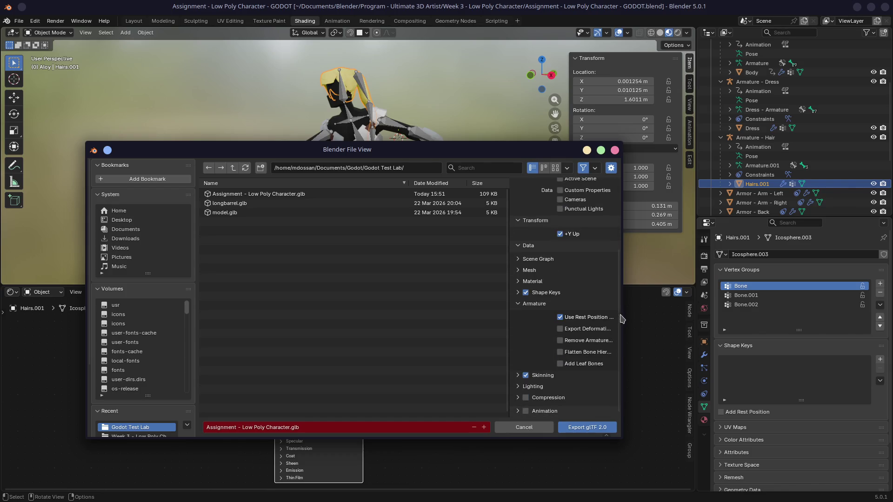
- Turn off Use Rest Position for armatures and export the character glb
drag(621, 313, 697, 315)
click(637, 318)
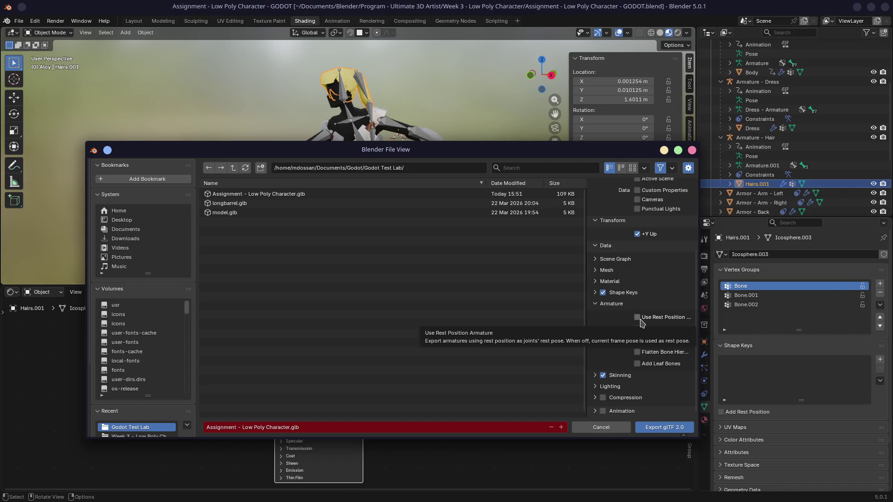
scroll(640, 322, up, 2)
scroll(640, 323, up, 2)
click(662, 427)
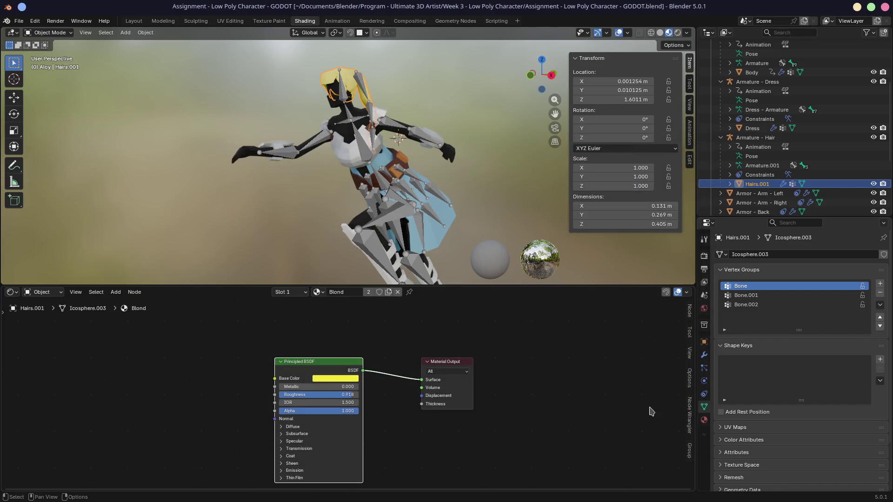
- Reopen the character glb's import settings, inspect the lone Hairs_001 mesh, then return to Blender
mouse_move(446, 181)
middle_down()
mouse_move(427, 149)
mouse_move(401, 184)
middle_up()
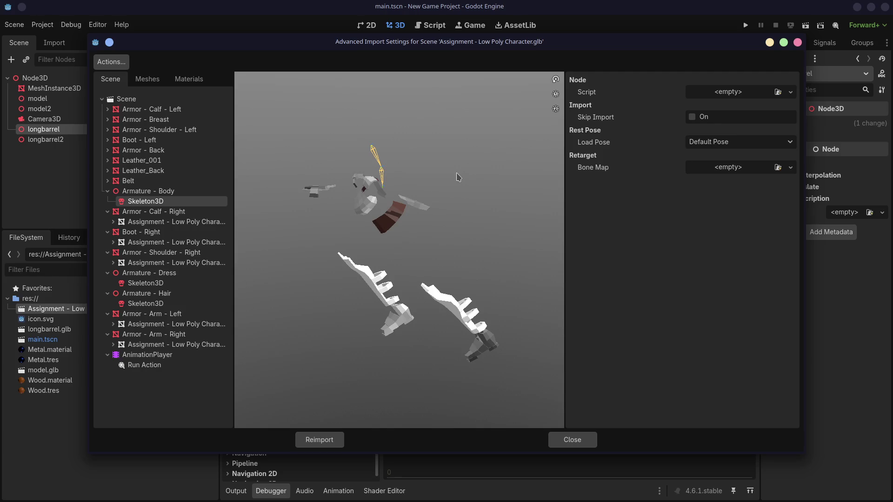
click(572, 442)
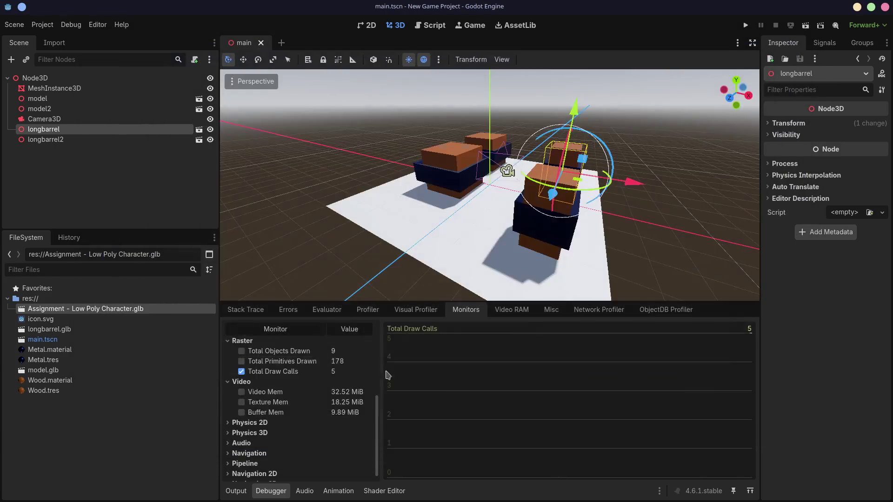
double_click(122, 310)
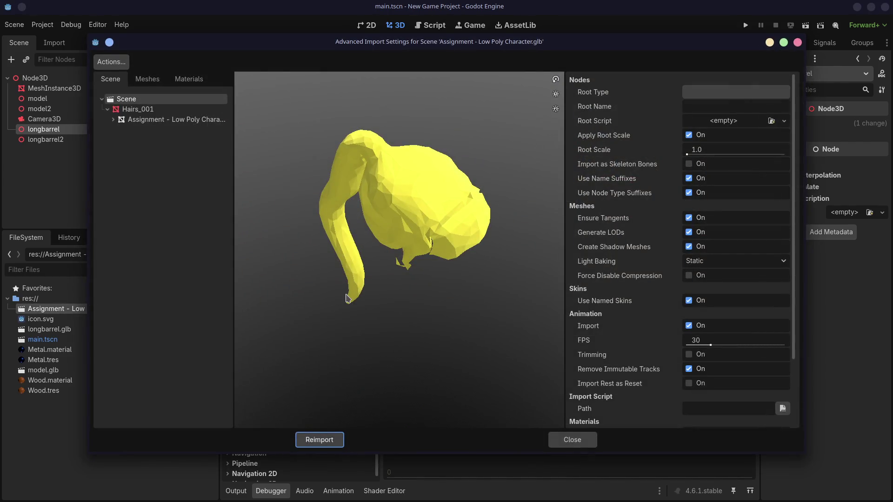
mouse_move(282, 272)
mouse_down()
mouse_move(364, 186)
mouse_move(479, 224)
mouse_move(682, 155)
mouse_up()
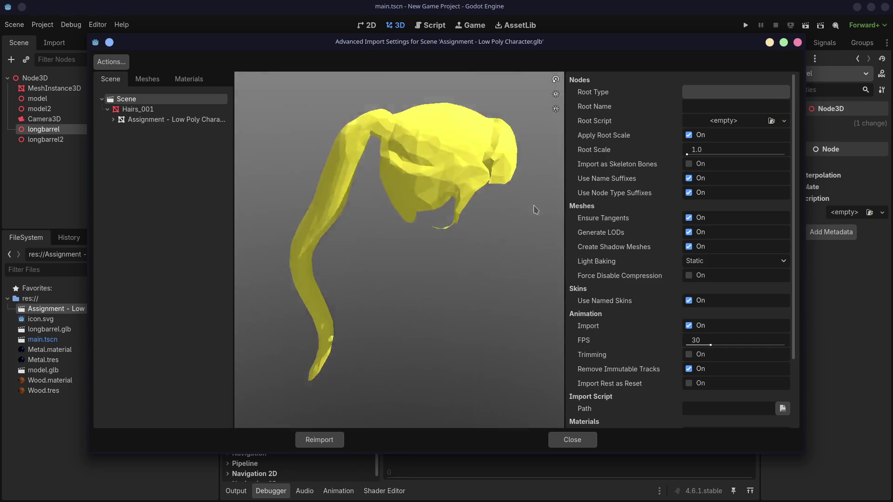
click(797, 42)
key(alt+Tab)
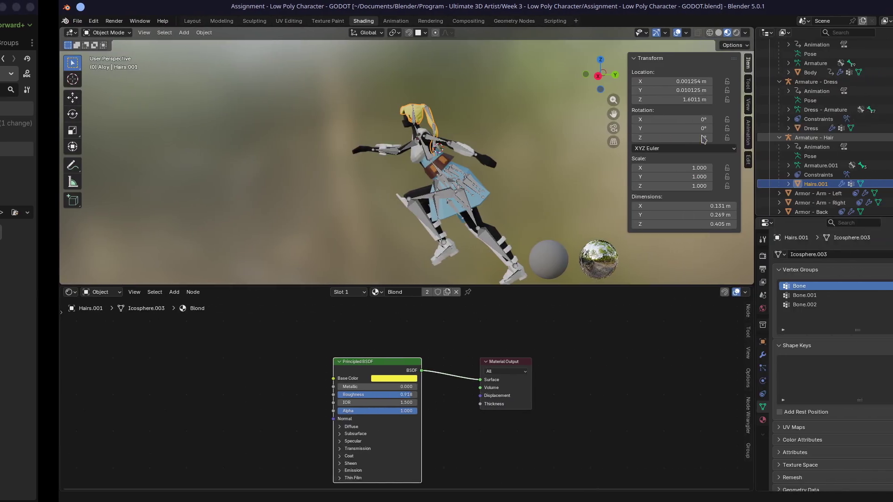
- Select every object and export them all to Assignment - Low Poly Character.glb
key(a)
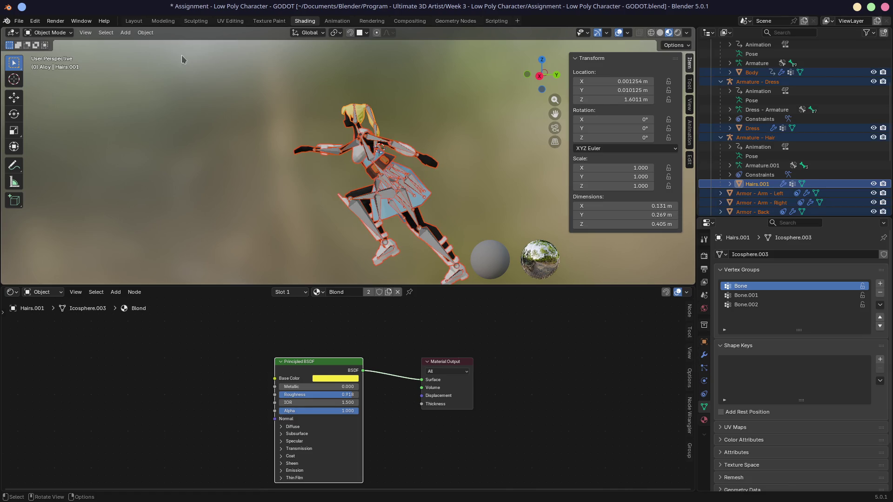
click(19, 22)
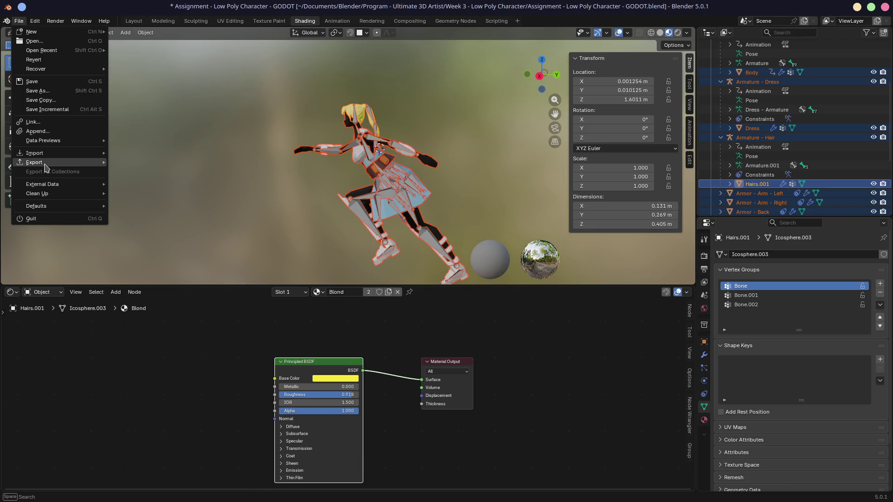
mouse_move(34, 162)
click(137, 249)
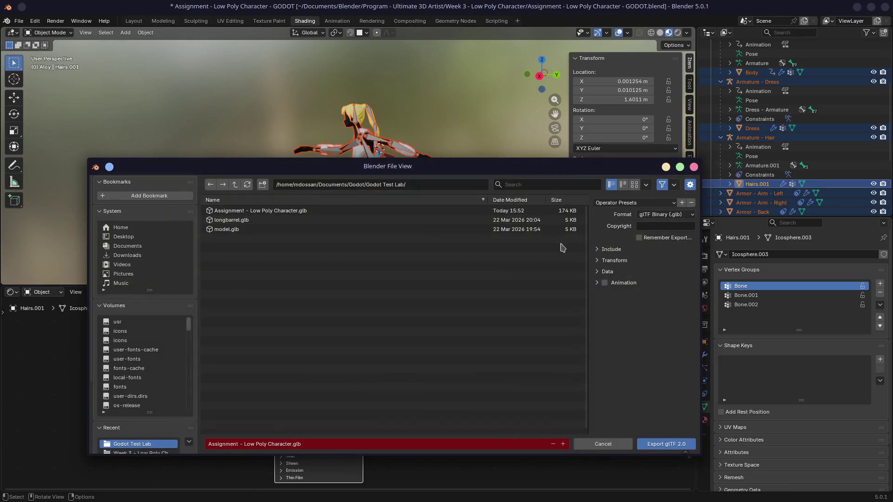
click(668, 444)
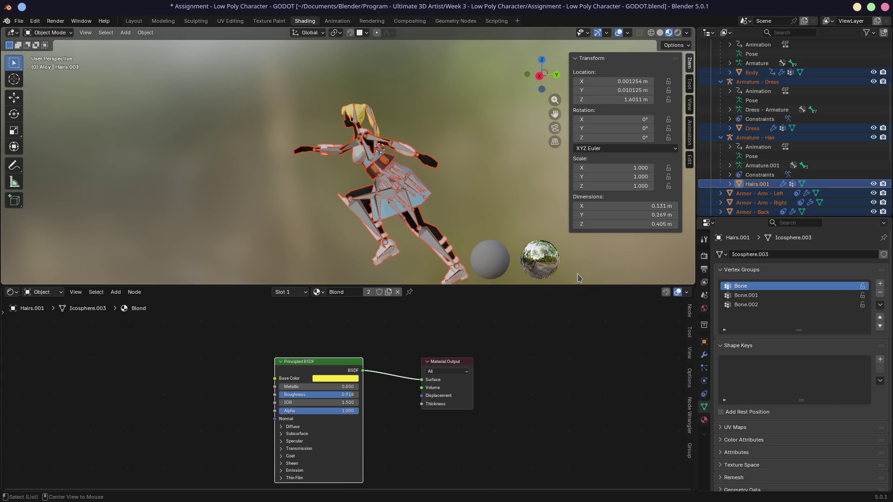
- Switch desktops back to the Godot editor
key(ctrl+alt+Left)
key(ctrl+alt+Left)
key(ctrl+alt+Right)
key(ctrl+alt+Right)
key(ctrl+alt+Left)
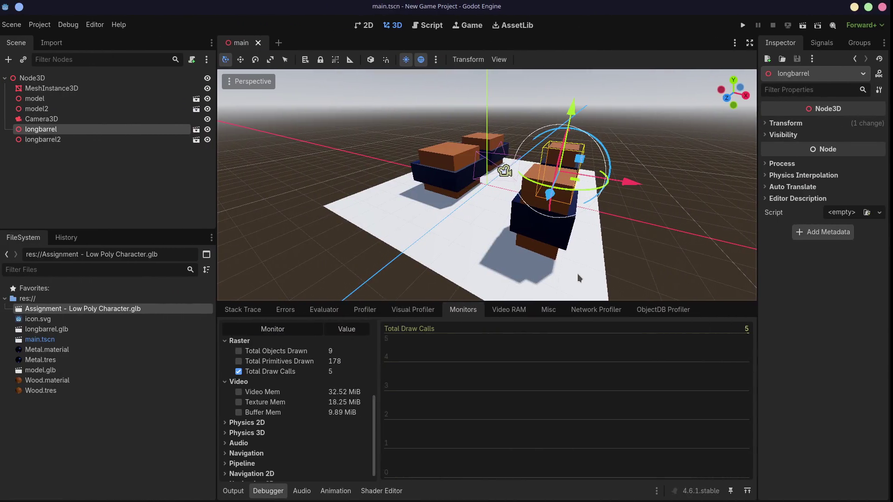
- Open the character glb's import settings and orbit the full rigged figure, hair included
double_click(102, 309)
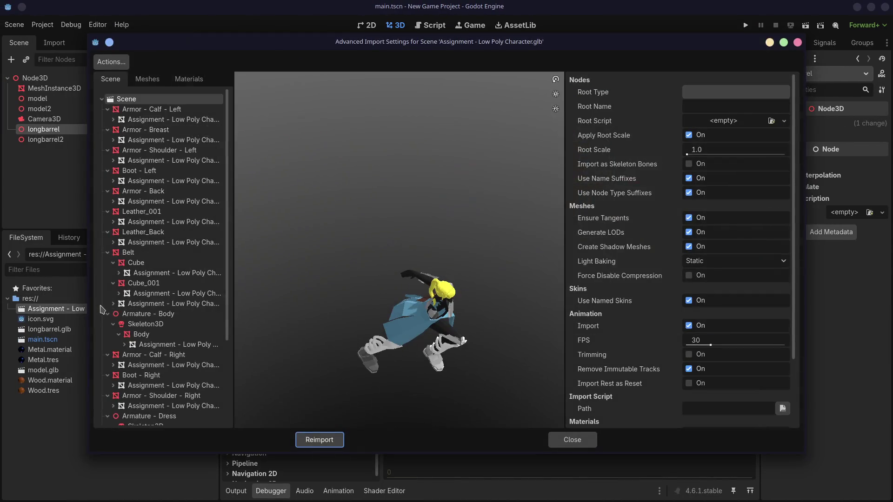
drag(490, 285, 507, 249)
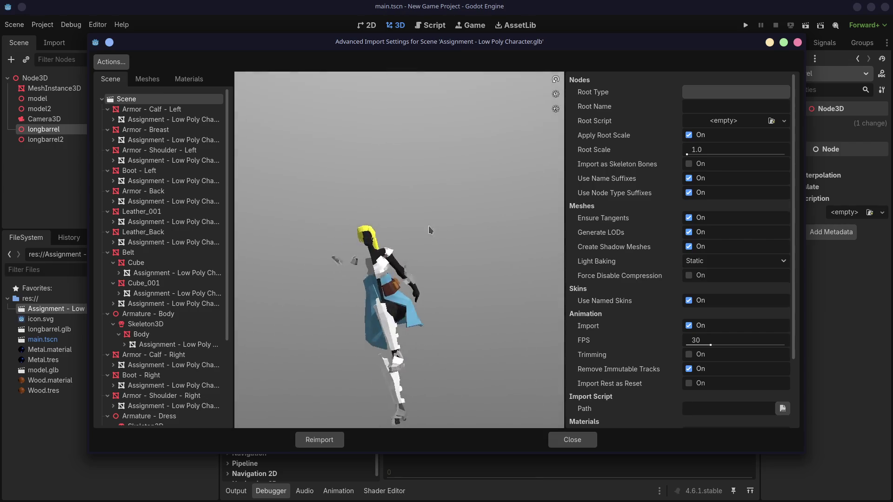
scroll(434, 282, up, 3)
scroll(434, 282, up, 2)
drag(433, 283, 353, 282)
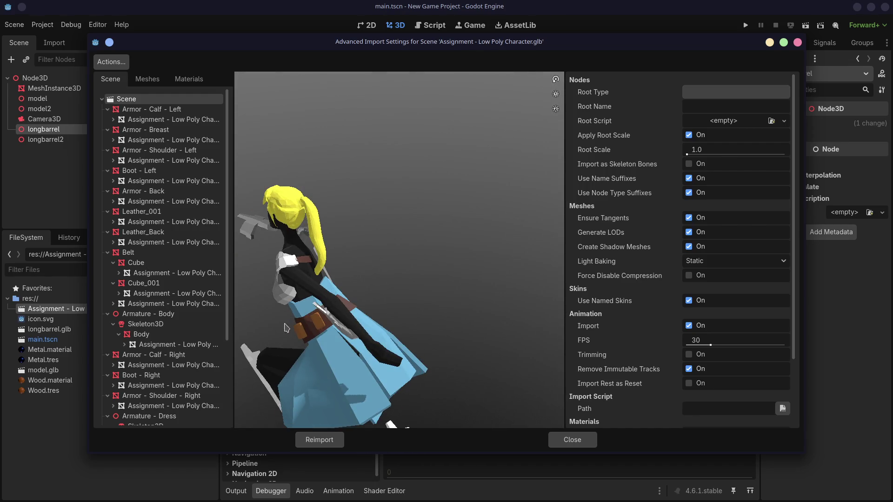
drag(284, 328, 463, 309)
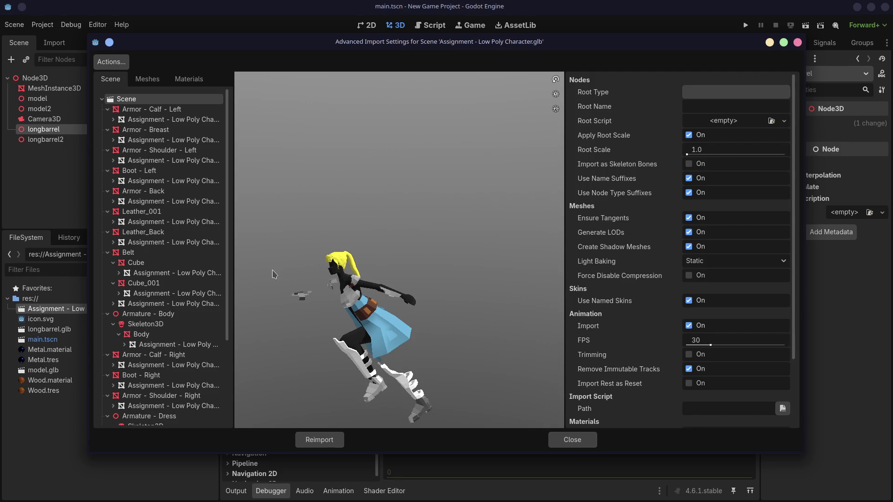
key(ctrl+super+Right)
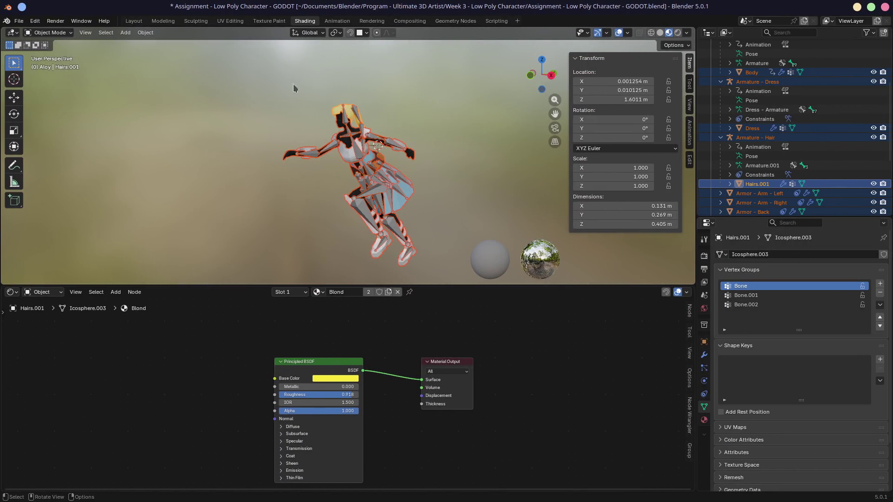
- Start a glTF 2.0 export and expand its Data, Transform, Armature and Material options
click(19, 21)
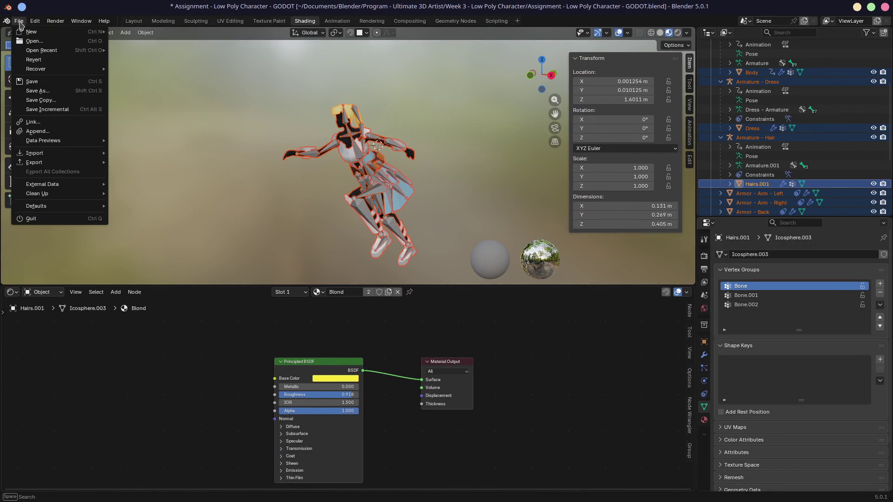
mouse_move(34, 163)
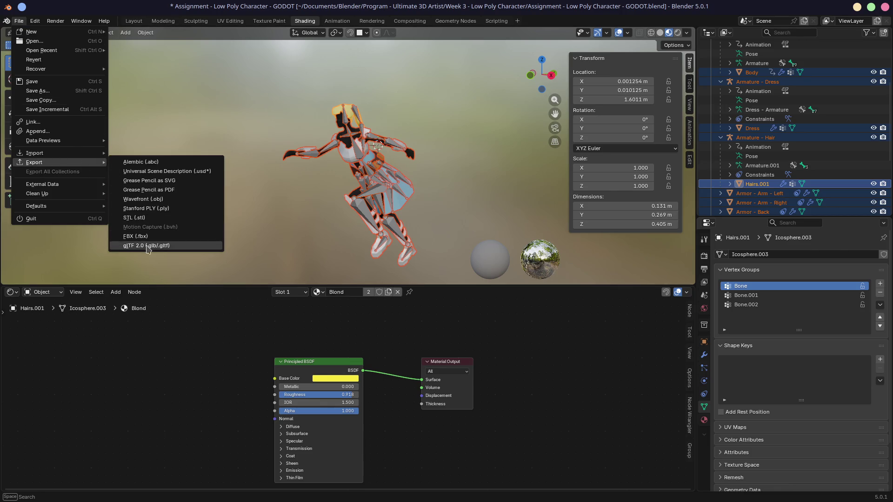
click(147, 246)
click(603, 289)
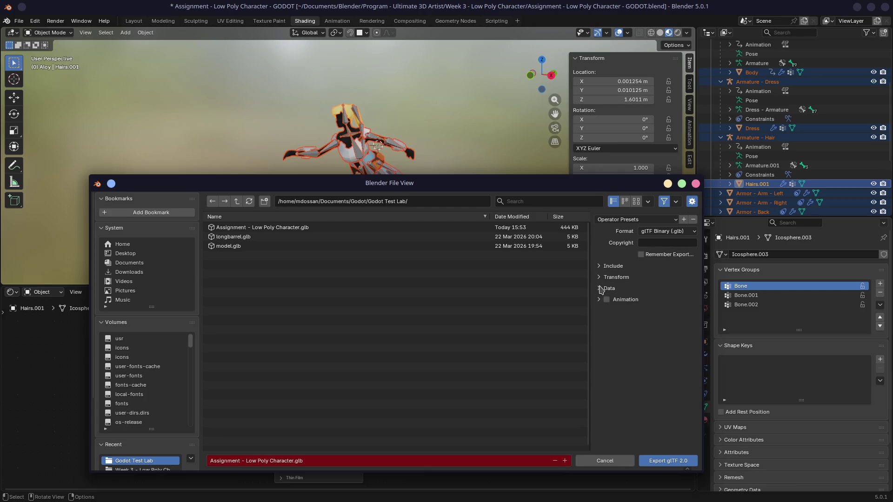
click(600, 277)
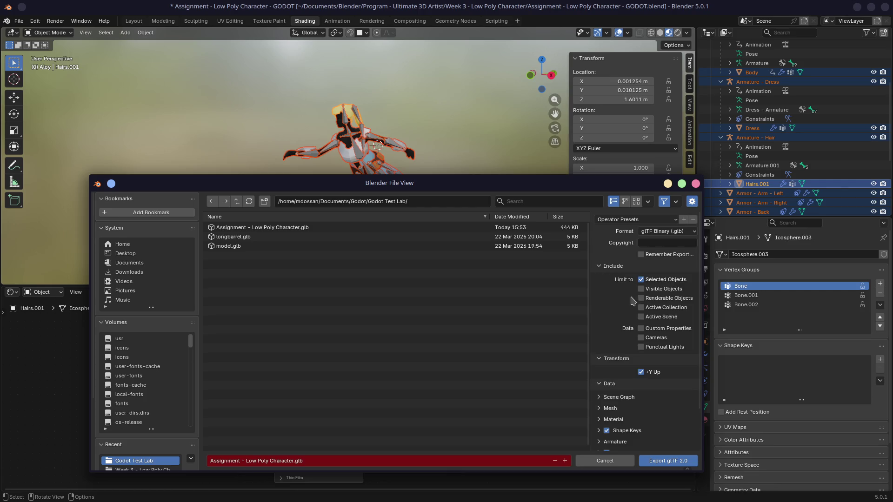
scroll(621, 301, down, 2)
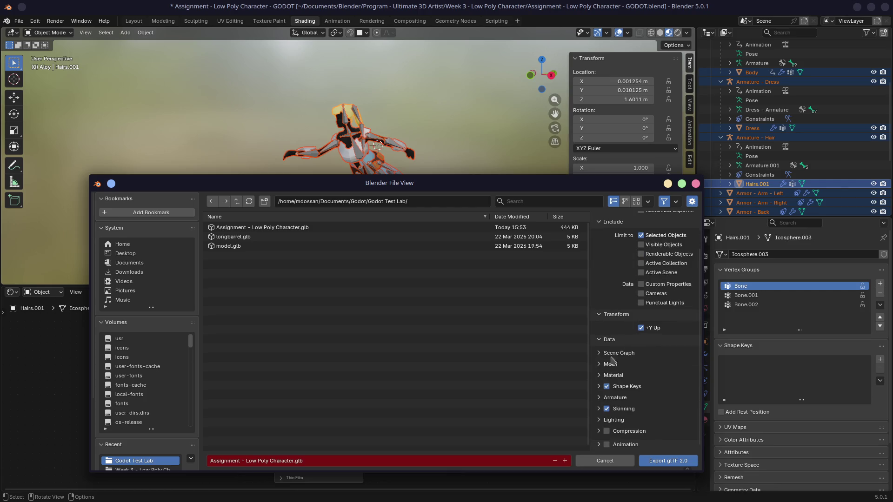
click(600, 398)
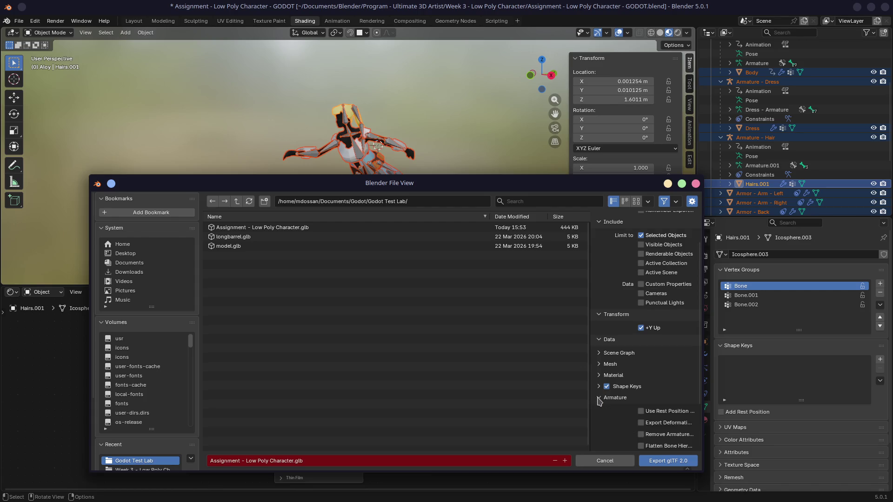
scroll(656, 388, down, 3)
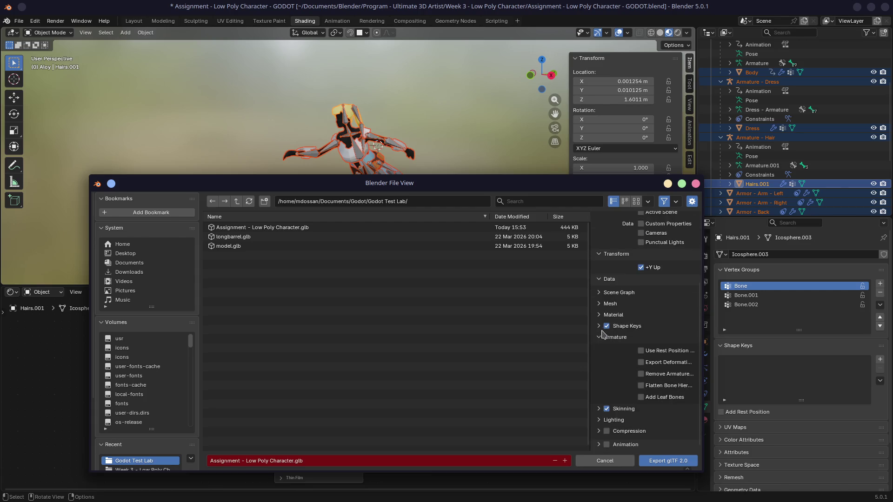
click(598, 315)
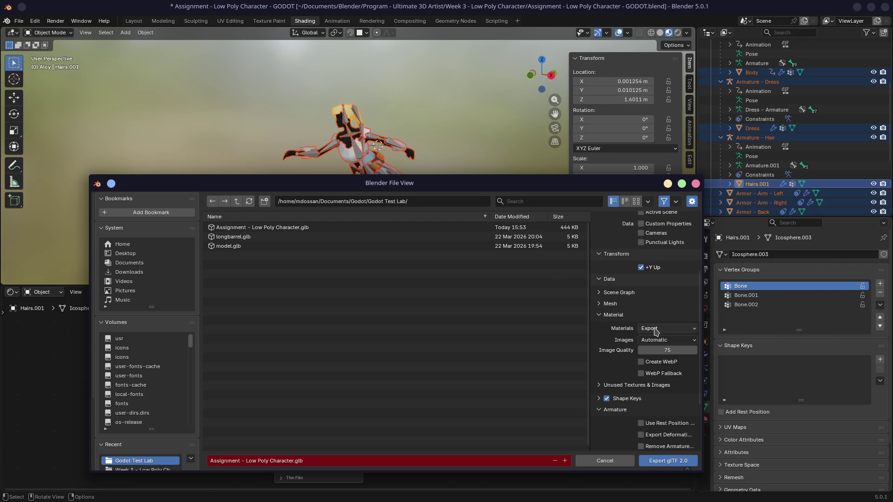
- Keep Materials set to Export, export the character glb and save the blend file
click(644, 330)
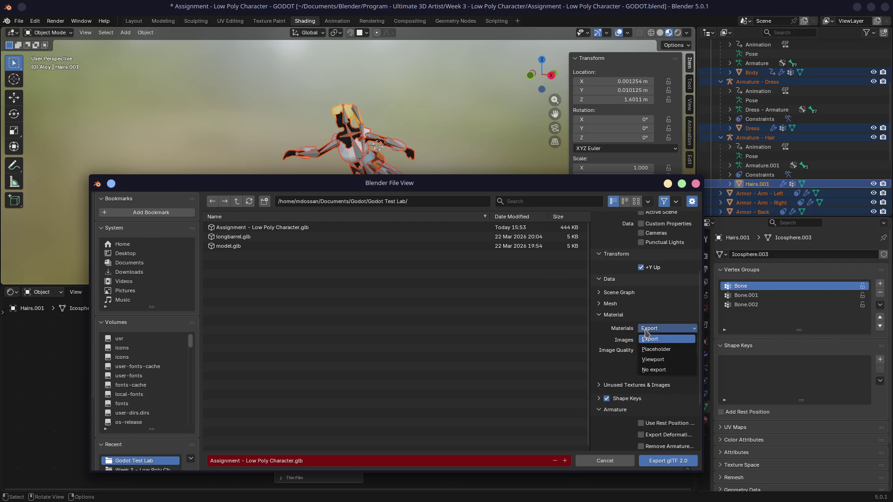
click(647, 339)
click(601, 304)
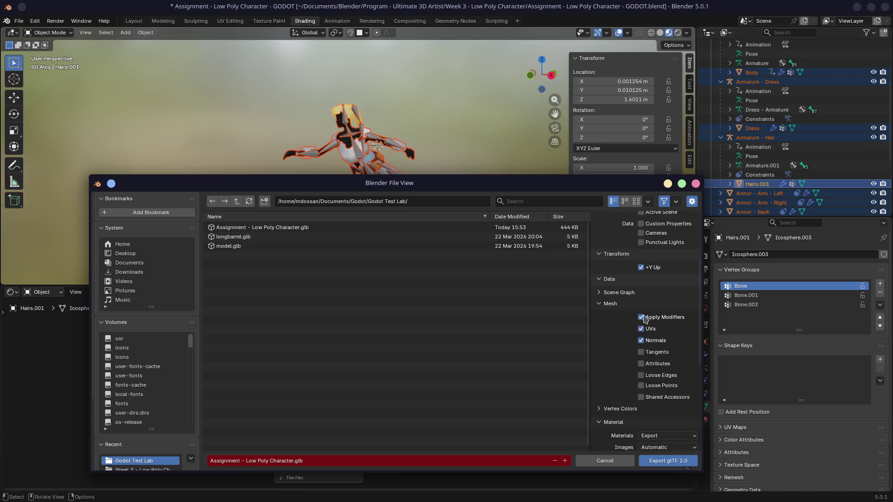
click(659, 460)
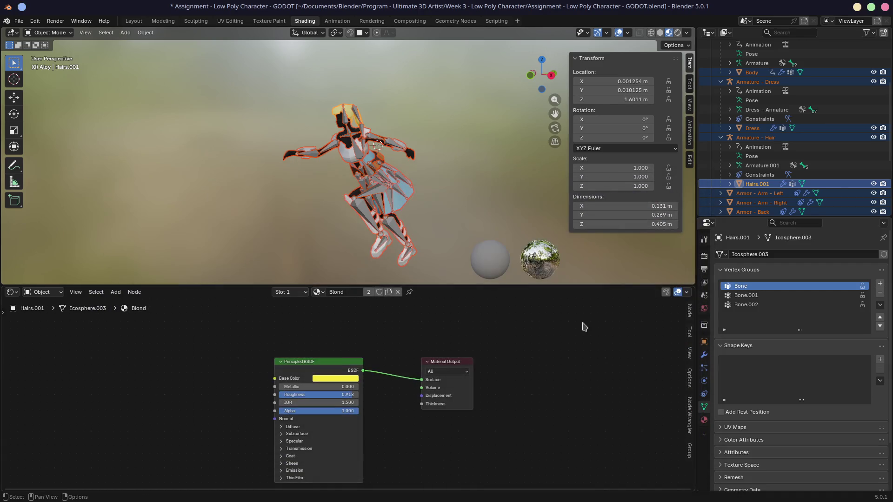
key(ctrl+s)
key(alt+Tab)
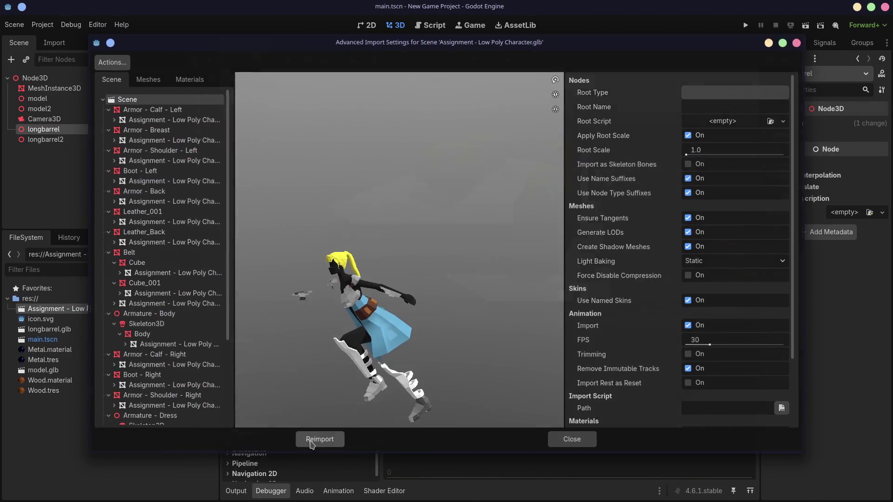
- Reimport the character glb, orbit the animated preview and list its imported materials
click(319, 439)
double_click(108, 310)
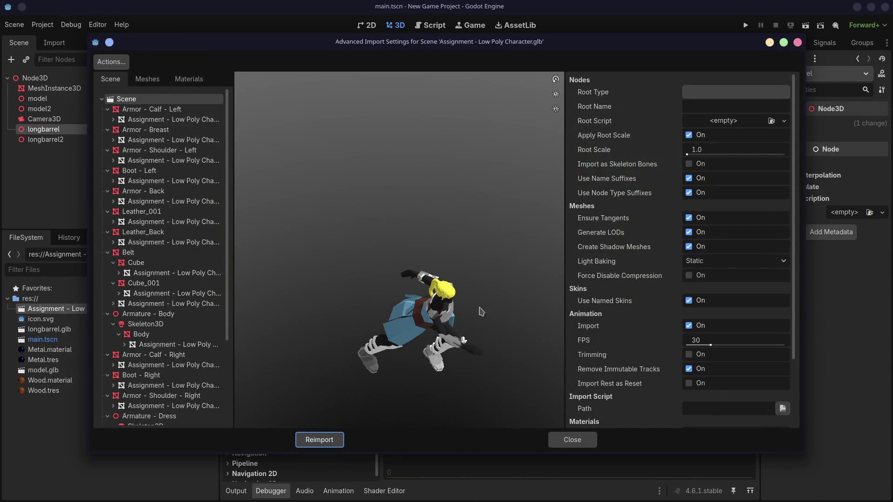
mouse_move(474, 284)
mouse_down()
mouse_move(464, 264)
mouse_move(336, 263)
mouse_up()
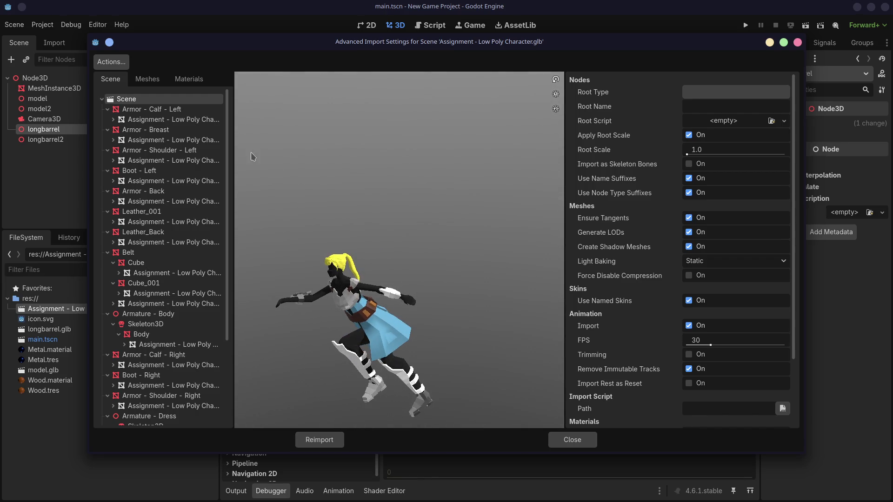
click(188, 79)
- Preview each imported material: Unnamed, Metal.White, orange, Cloth.Black, Cloth.Dress and Blond
click(149, 102)
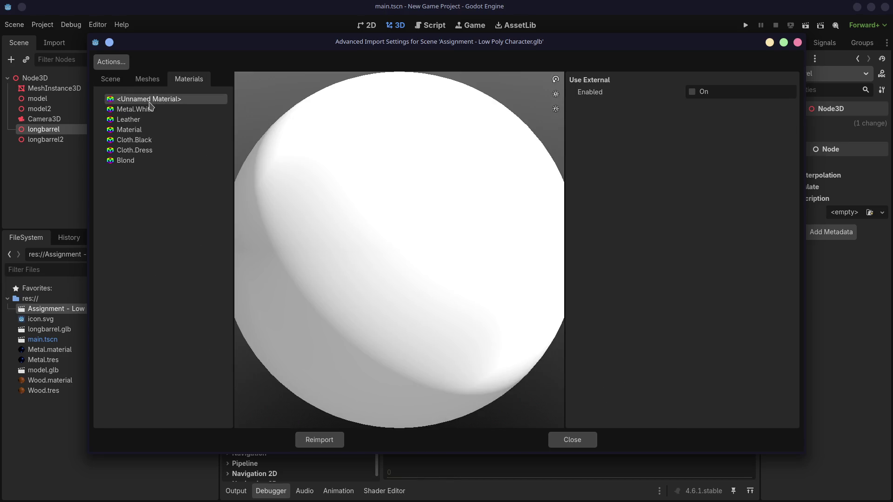
click(137, 110)
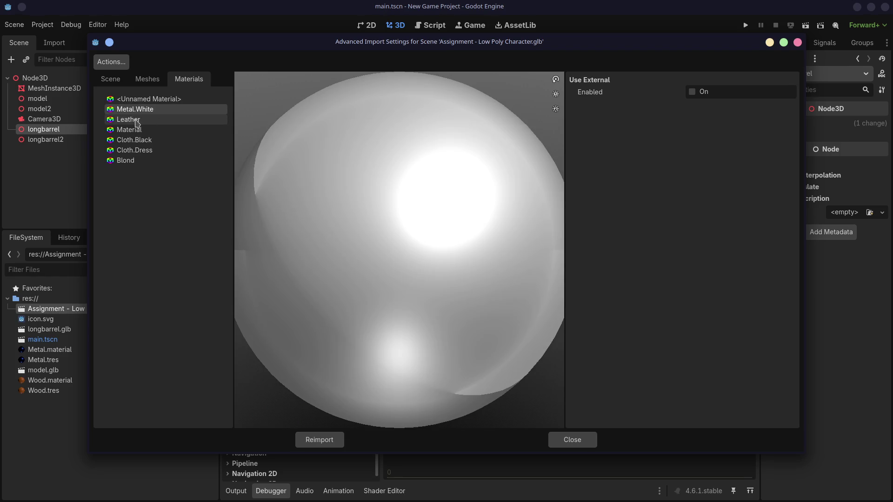
click(137, 120)
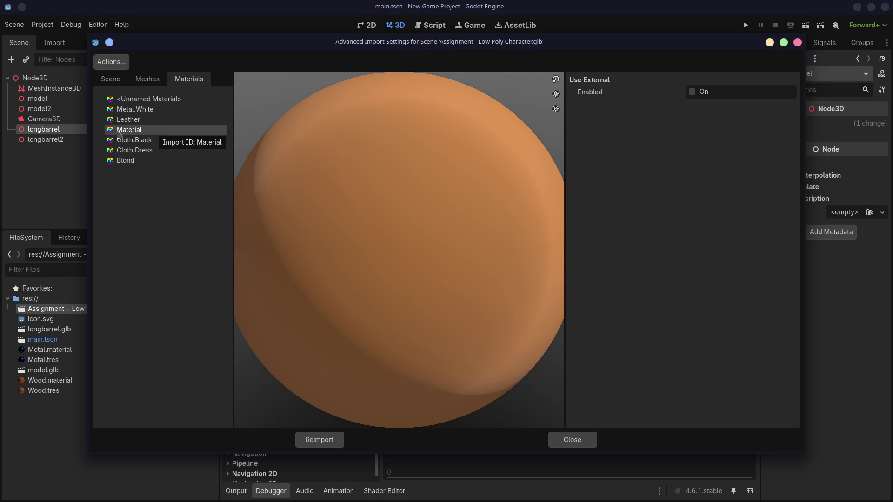
click(136, 142)
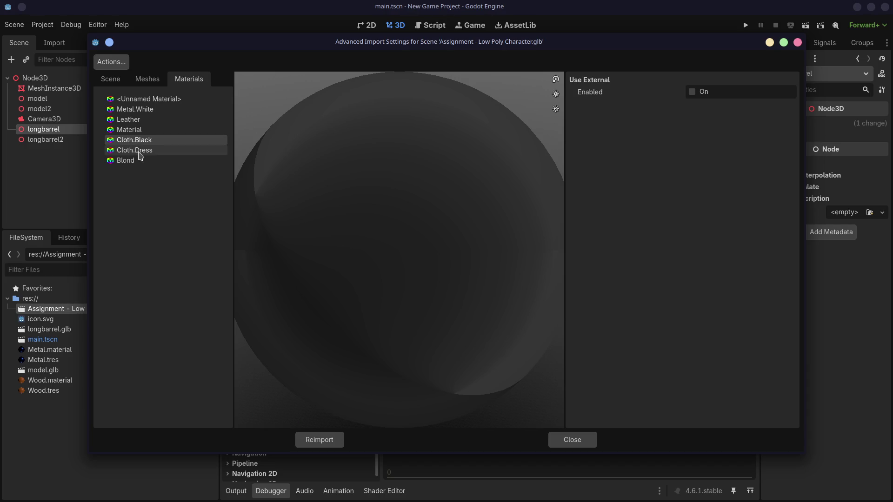
click(154, 152)
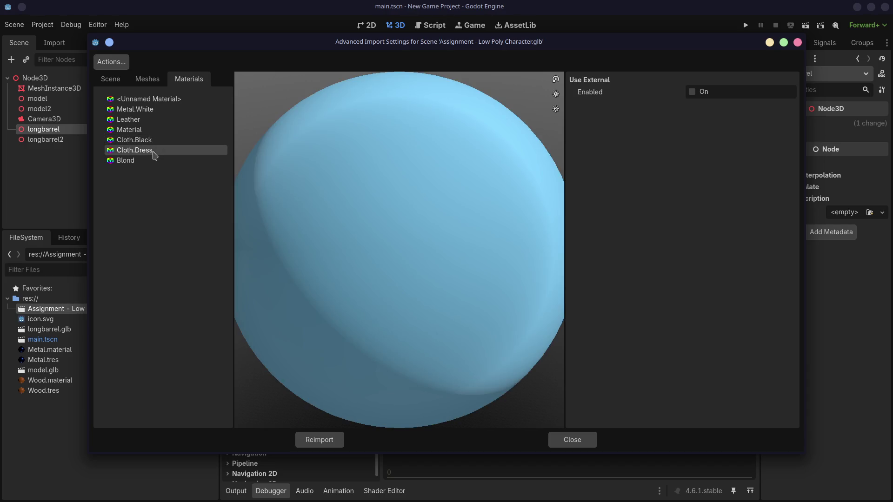
click(133, 141)
click(132, 161)
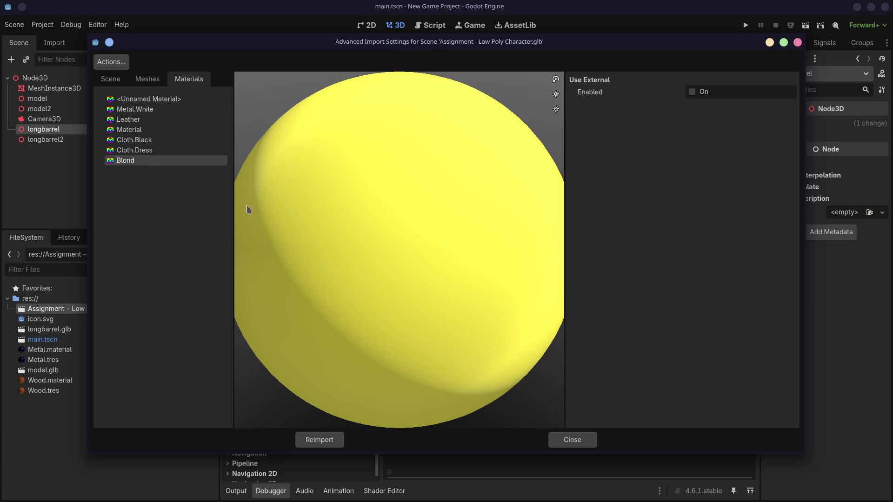
- Run back up and down the material list to compare the previews once more
click(134, 151)
click(135, 140)
click(136, 120)
click(137, 111)
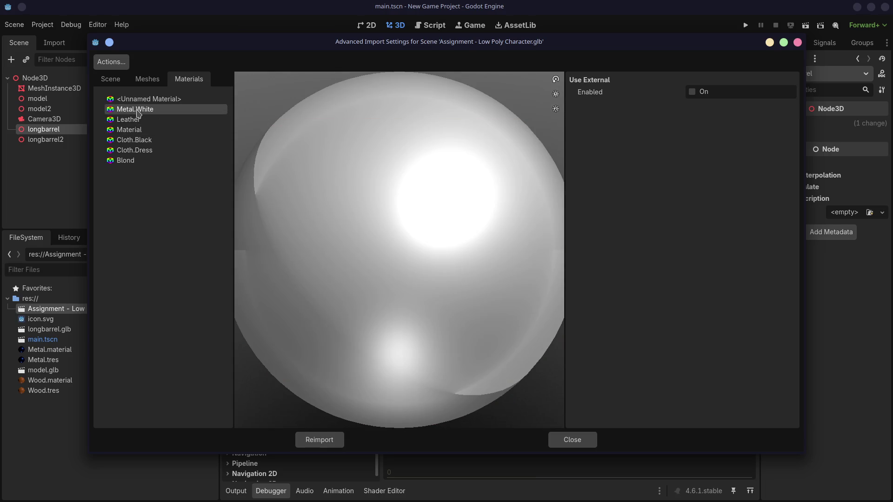
click(125, 160)
click(129, 149)
click(130, 130)
click(137, 109)
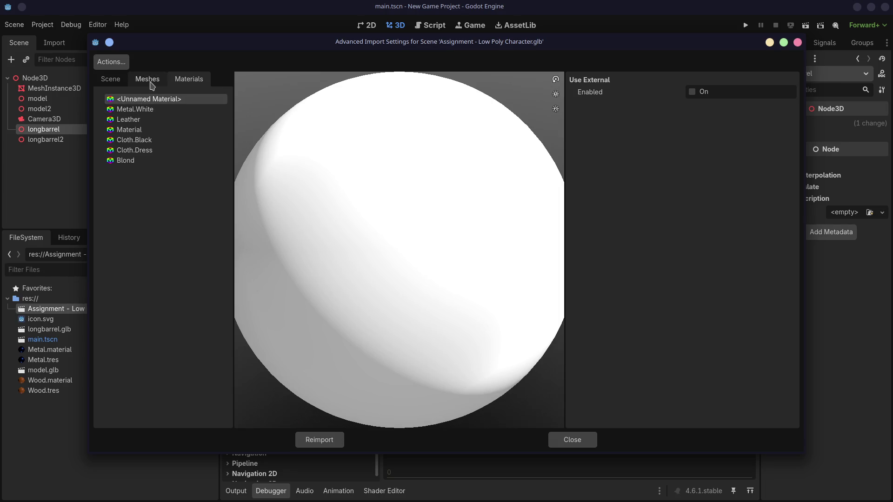
- Check the Meshes and Scene views, then close the Advanced Import Settings
click(152, 85)
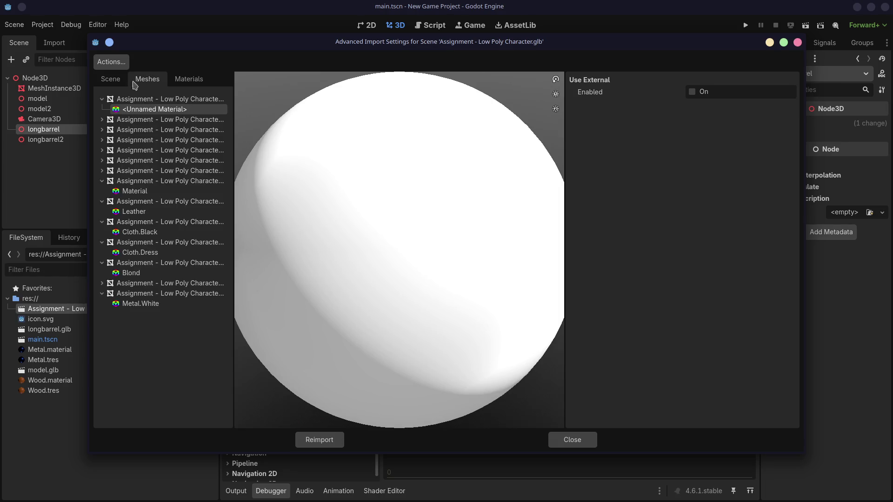
click(110, 84)
click(325, 440)
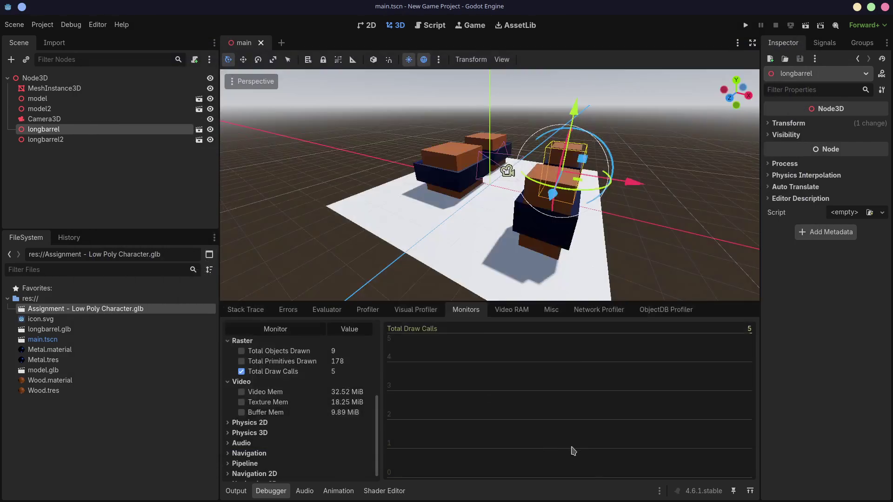
- Drop Assignment - Low Poly Character.glb into the scene, inspect it up close, then request deleting its node
drag(199, 310, 454, 213)
key(f)
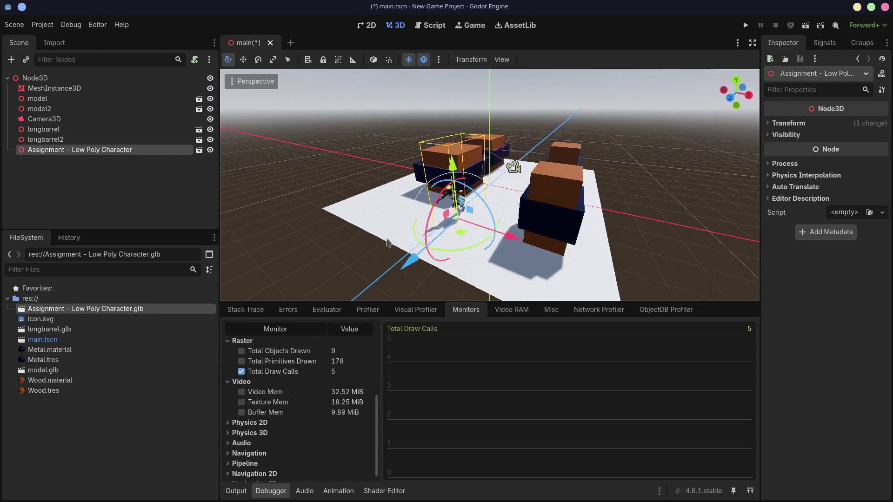
middle_drag(421, 238, 346, 236)
scroll(383, 175, down, 3)
scroll(390, 176, up, 5)
scroll(469, 225, down, 3)
scroll(469, 225, up, 2)
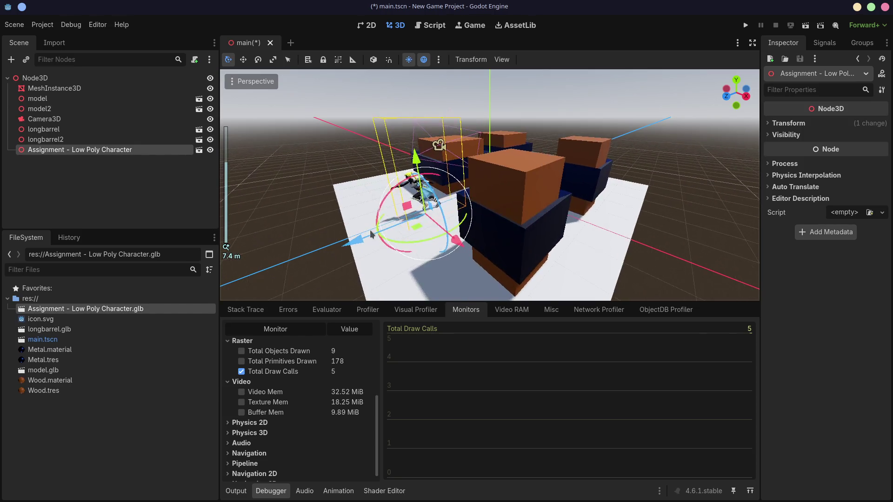
scroll(469, 225, up, 3)
scroll(523, 209, down, 2)
scroll(523, 208, down, 1)
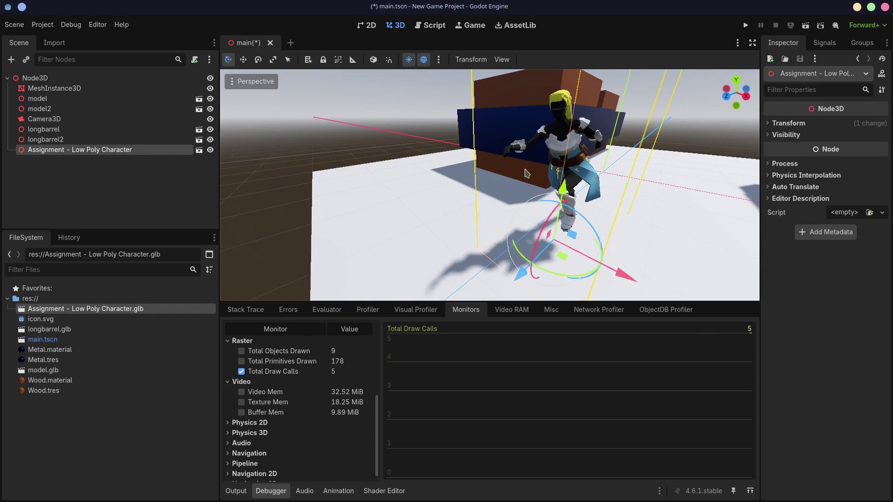
middle_drag(524, 209, 487, 178)
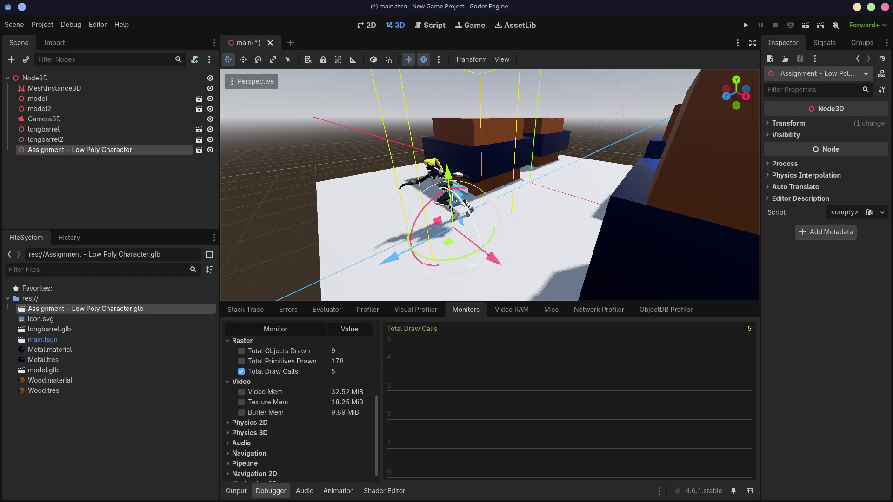
key(Delete)
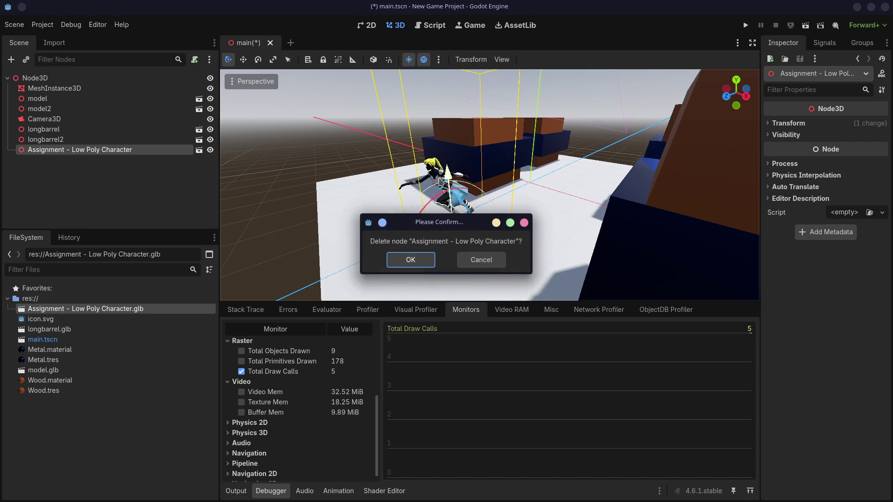
- Confirm the deletion, place a fresh character copy on the floor near the boxes and try opening its imported scene
click(416, 264)
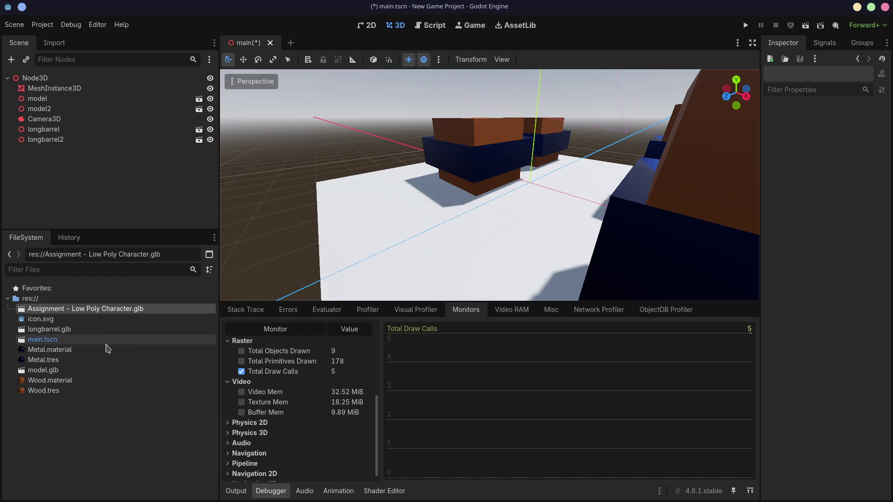
drag(96, 307, 444, 231)
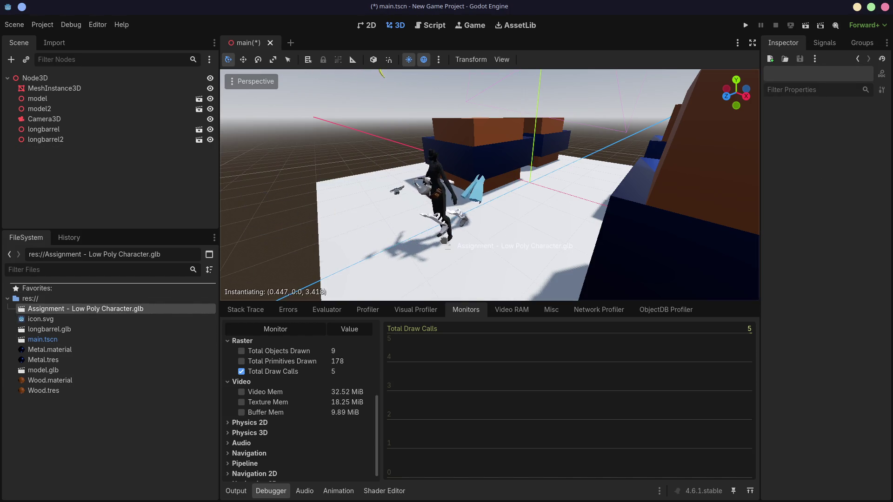
mouse_move(444, 230)
mouse_down()
mouse_move(429, 243)
mouse_move(417, 233)
mouse_move(433, 235)
mouse_up()
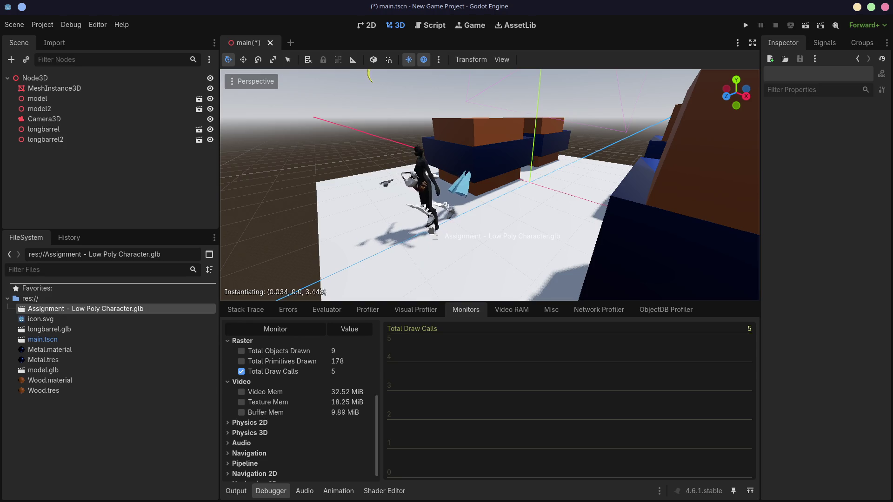
drag(433, 235, 463, 231)
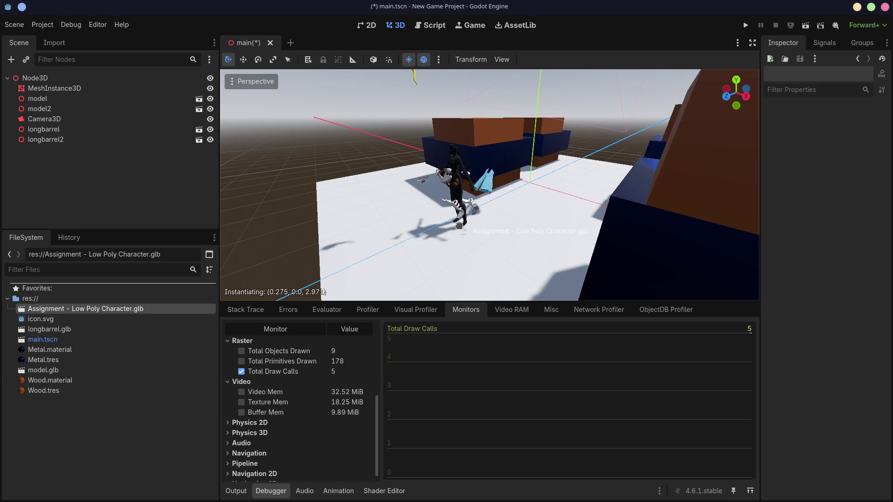
mouse_move(463, 231)
mouse_down()
mouse_move(528, 215)
mouse_move(428, 242)
mouse_up()
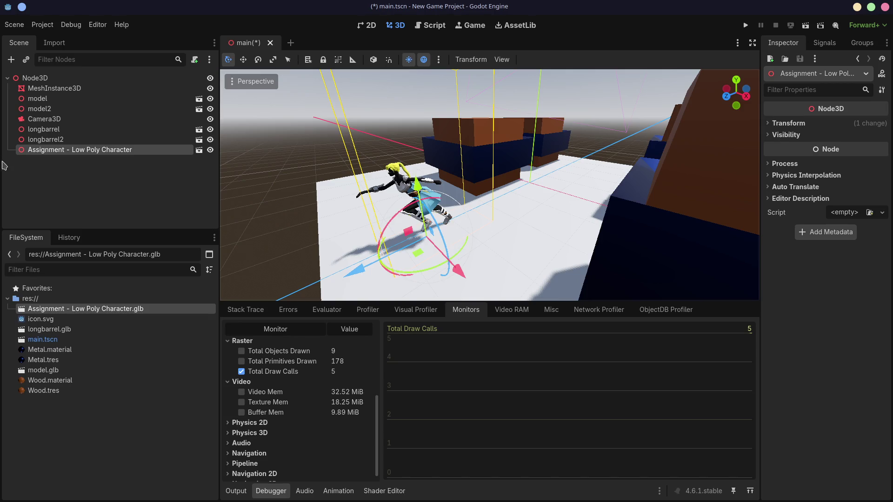
click(198, 151)
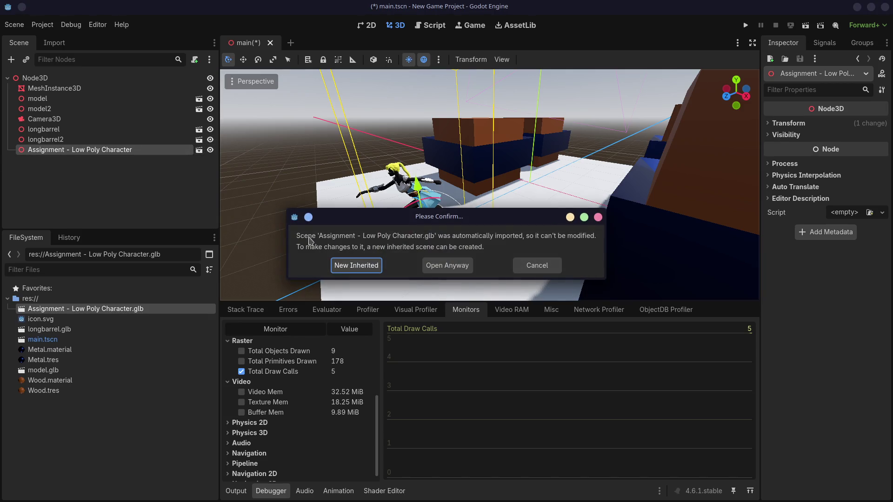
- Enable Editable Children on the character node, select its Belt part, then switch over to Blender
click(537, 265)
right_click(126, 154)
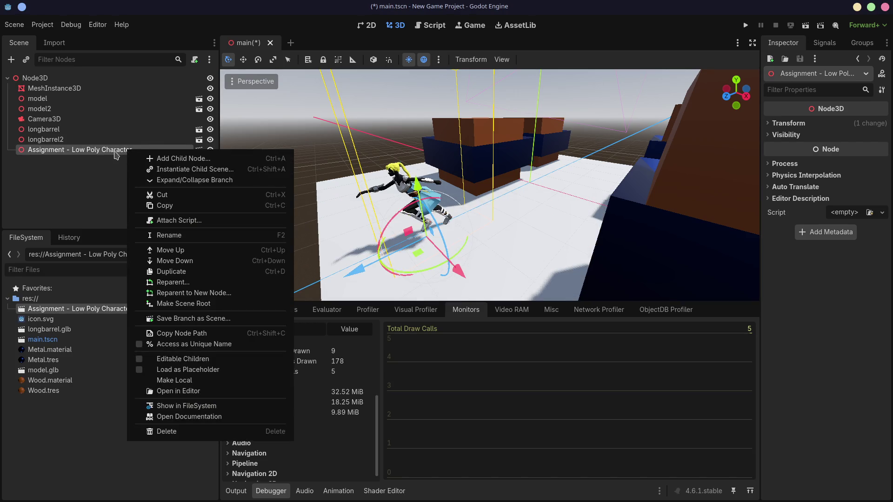
click(140, 361)
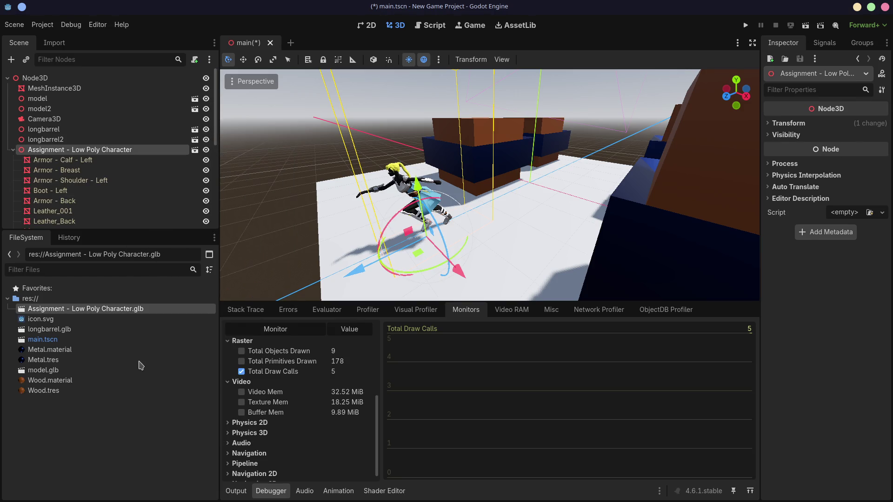
scroll(132, 192, down, 3)
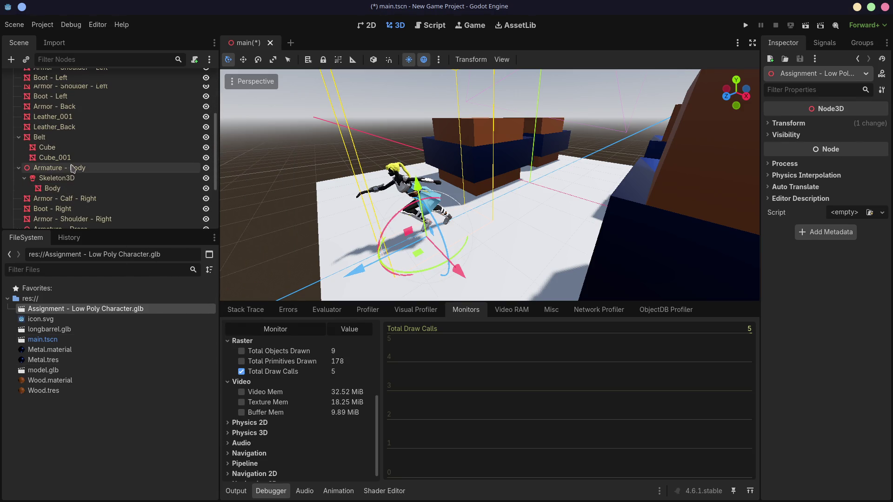
scroll(72, 169, down, 1)
click(59, 119)
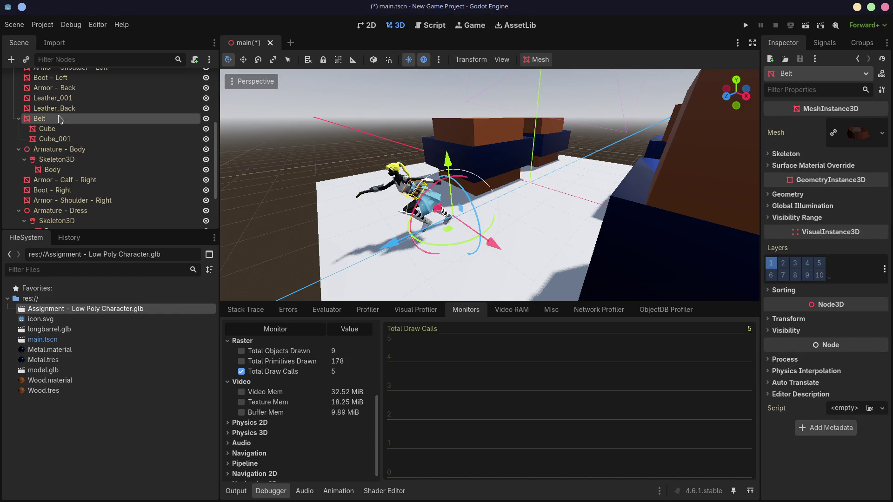
scroll(59, 136, down, 1)
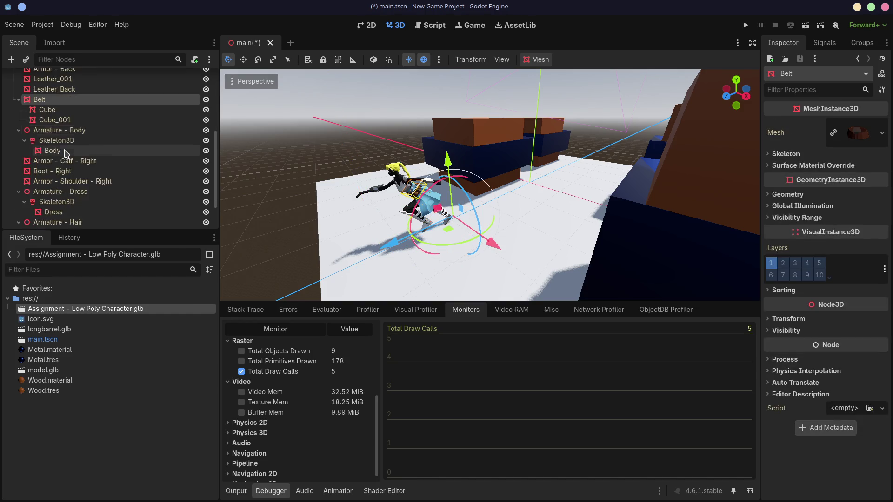
scroll(70, 157, down, 2)
scroll(79, 176, down, 1)
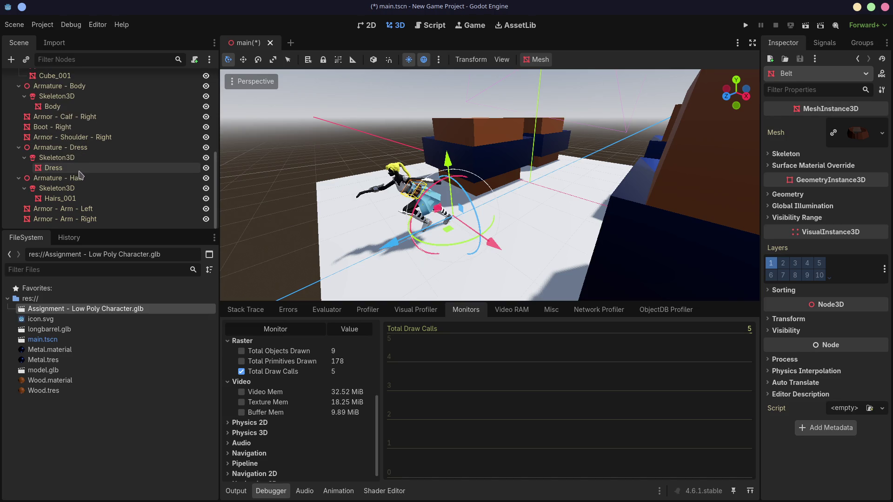
mouse_move(472, 197)
middle_down()
mouse_move(664, 95)
mouse_move(447, 173)
middle_up()
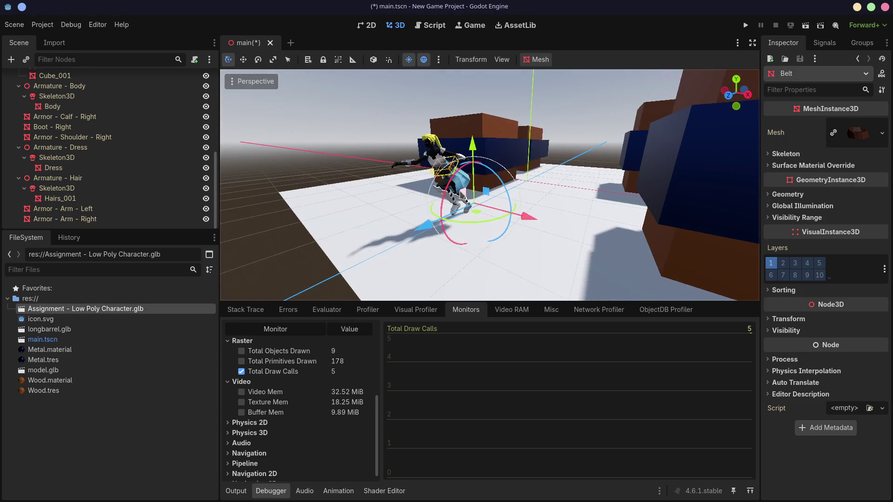
scroll(447, 174, up, 3)
scroll(447, 173, down, 2)
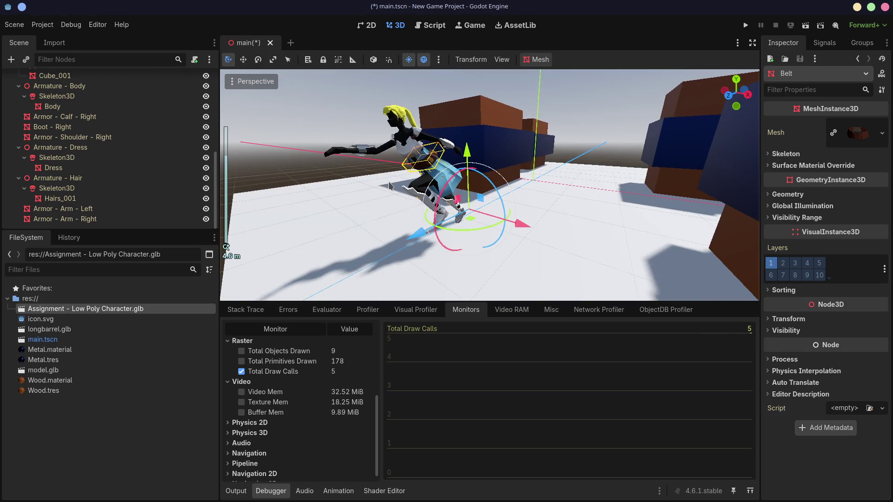
key(alt+Tab)
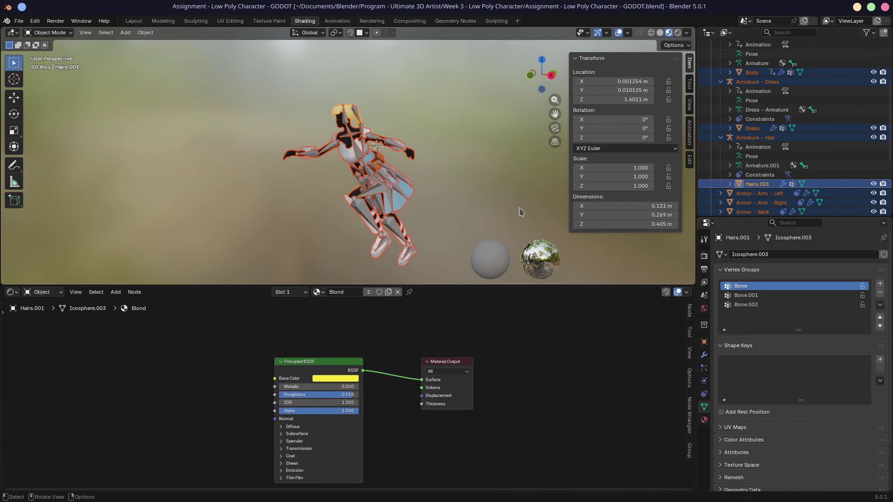
- Collapse the three armature hierarchies and set the body and dress armatures to Rest Position, making Armature - Hair active
click(490, 224)
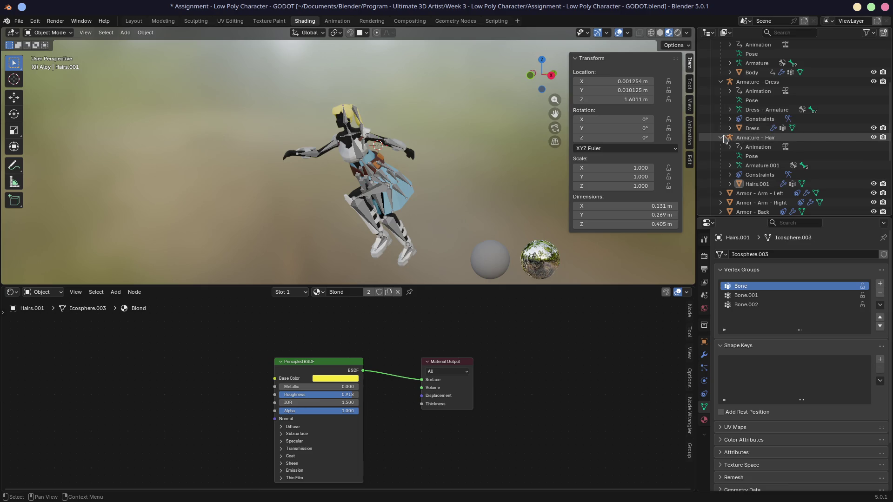
click(726, 128)
click(720, 82)
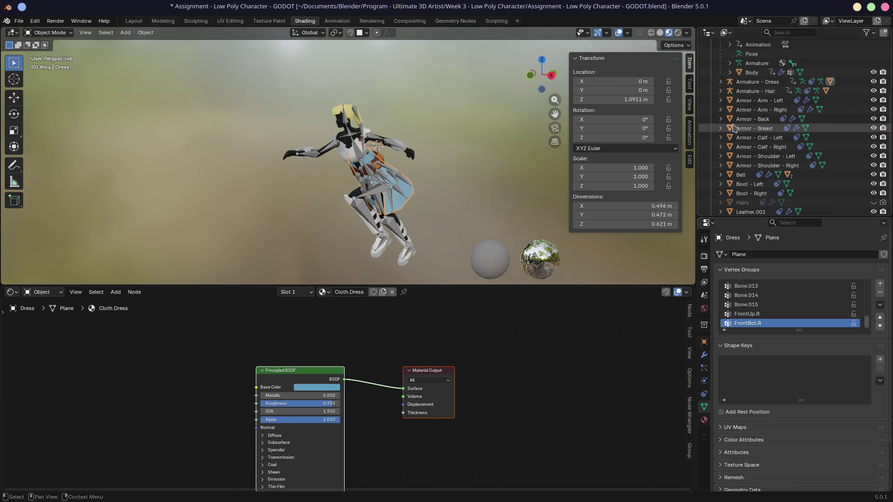
scroll(734, 128, up, 3)
click(720, 91)
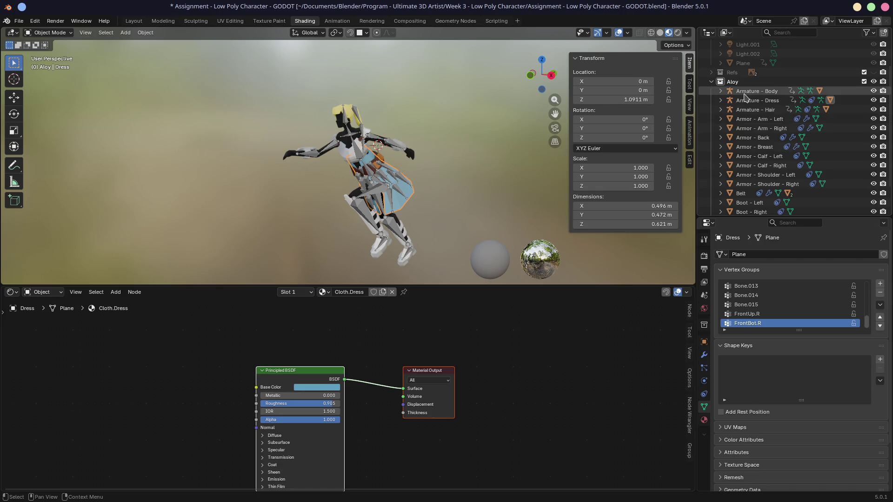
click(745, 92)
click(826, 283)
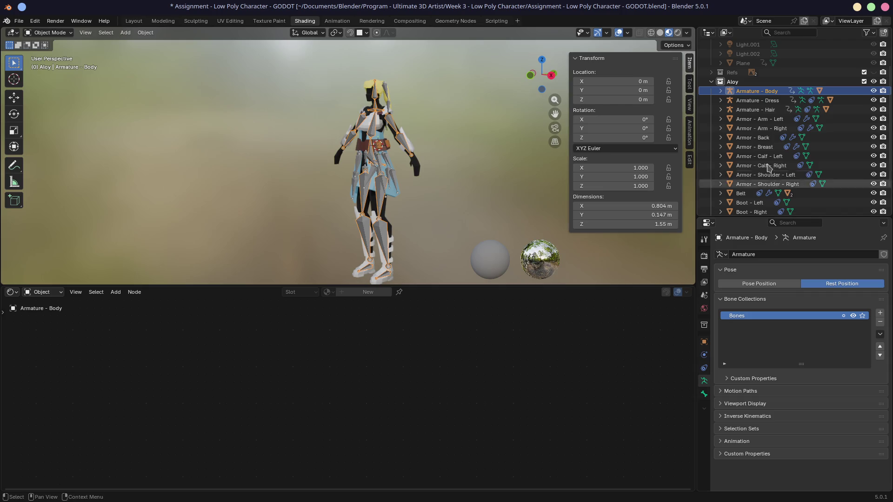
click(757, 100)
click(828, 283)
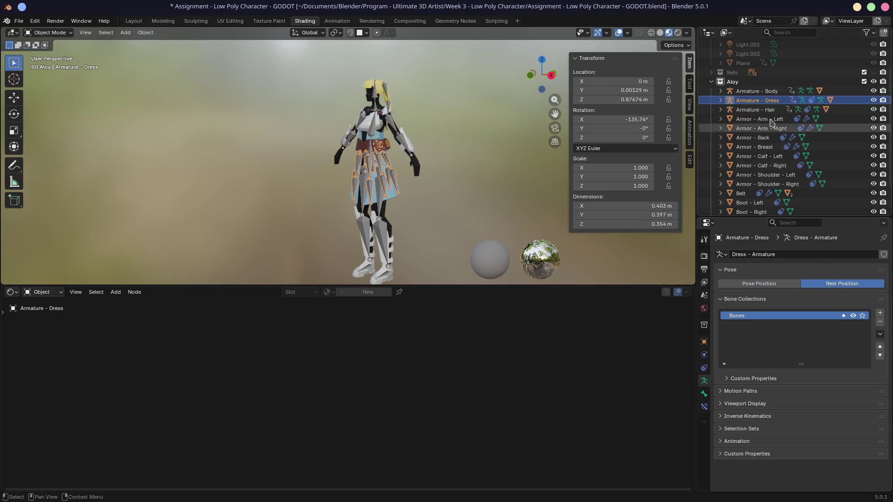
click(755, 109)
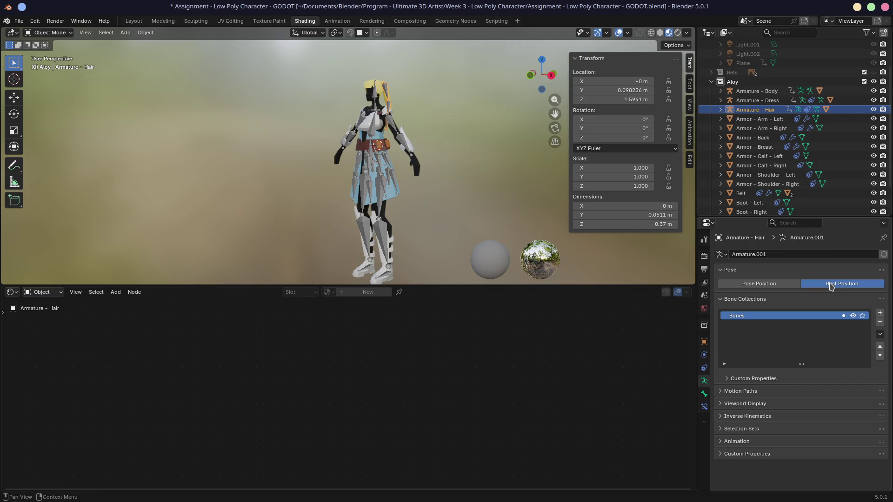
- Select every object of the Aloy character in the viewport
middle_drag(502, 186, 478, 195)
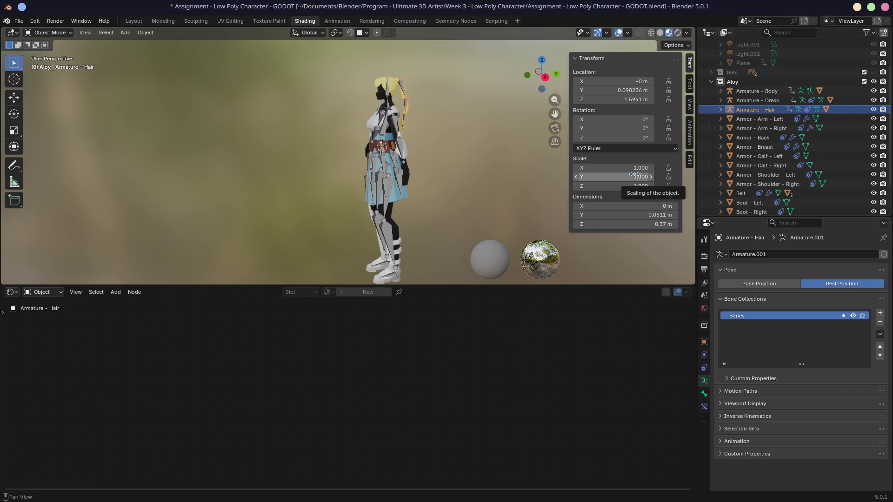
key(a)
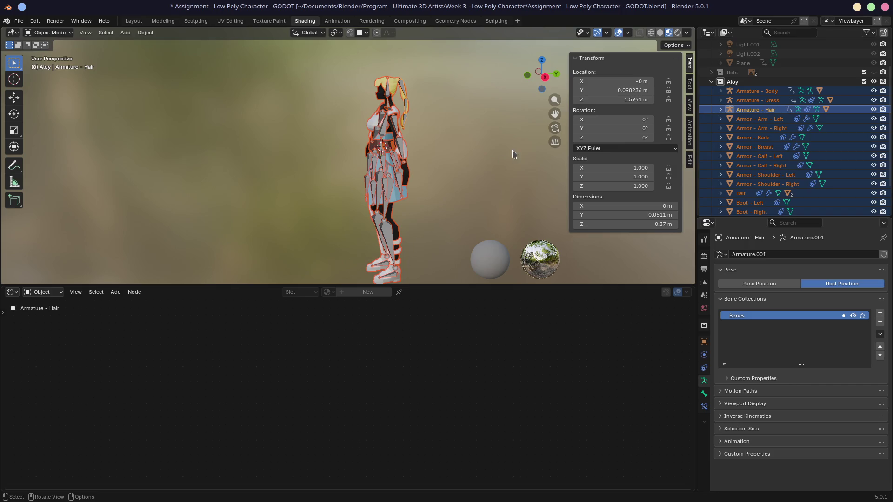
middle_drag(480, 160, 499, 163)
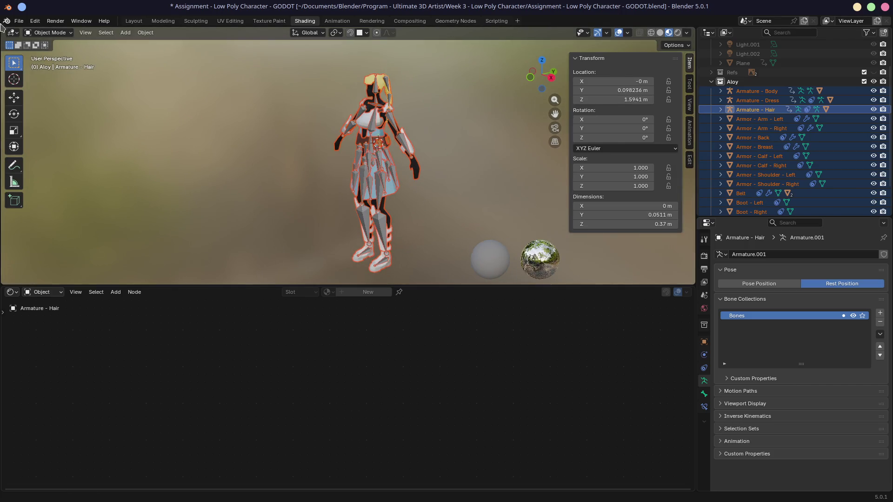
- Export the character as glTF 2.0 with Animation enabled to the glb file
click(19, 20)
mouse_move(34, 162)
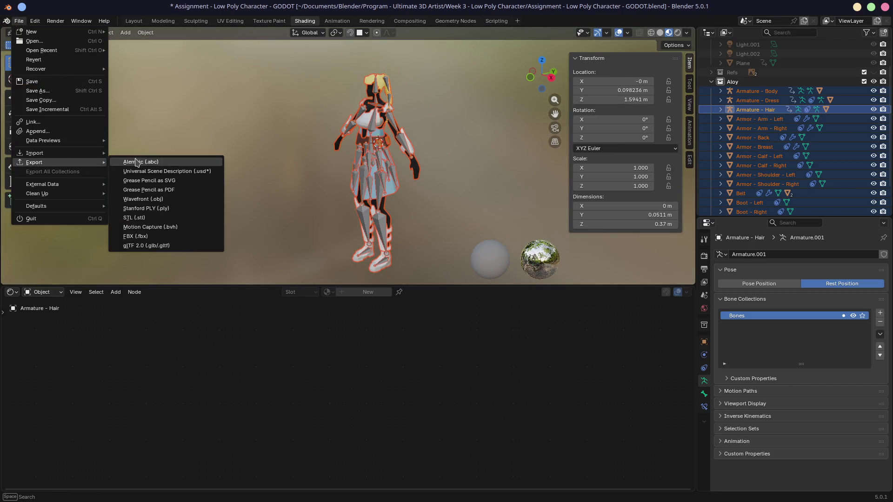
key(Return)
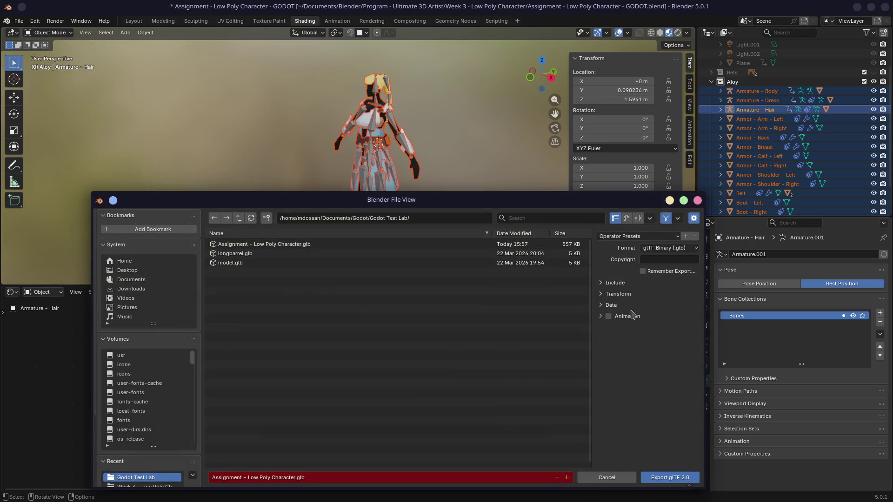
click(601, 318)
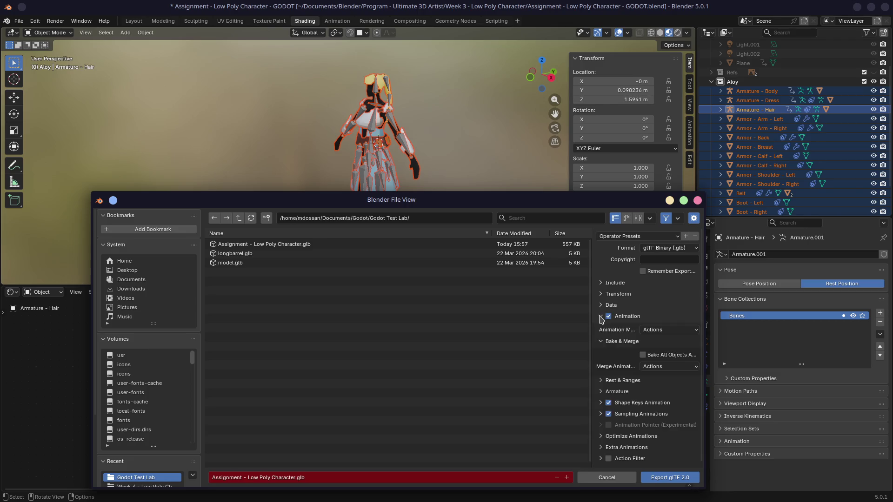
click(603, 343)
click(663, 482)
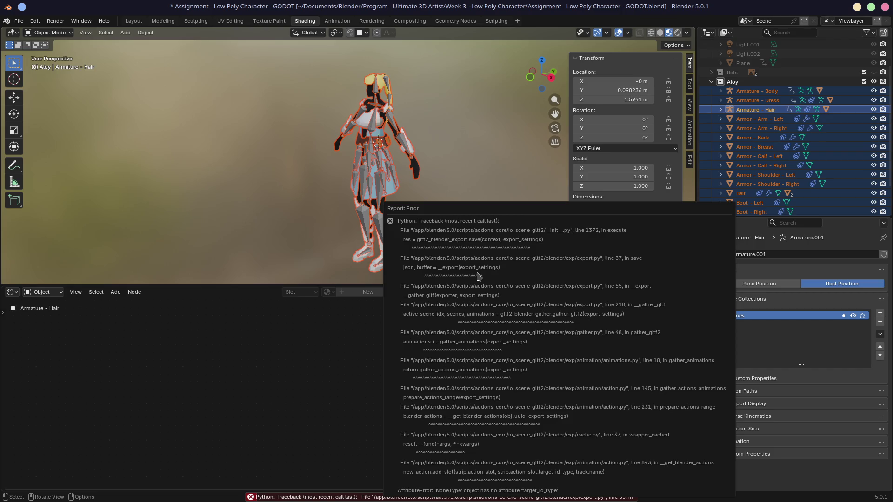
- After the Python error, re-export Assignment - Low Poly Character.glb and switch to Godot
click(18, 22)
mouse_move(35, 162)
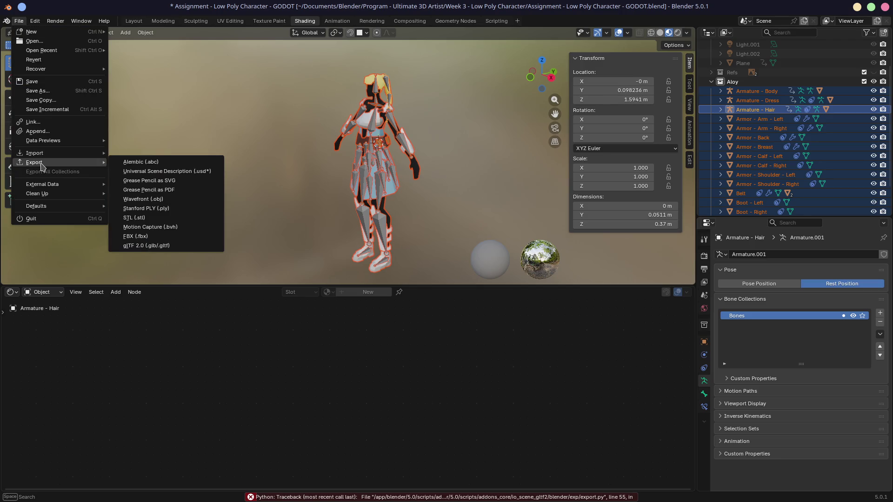
click(165, 246)
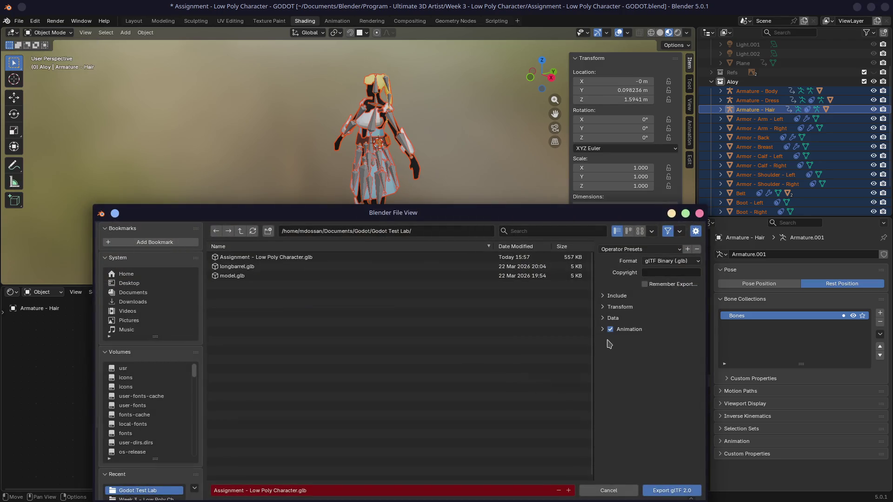
click(656, 491)
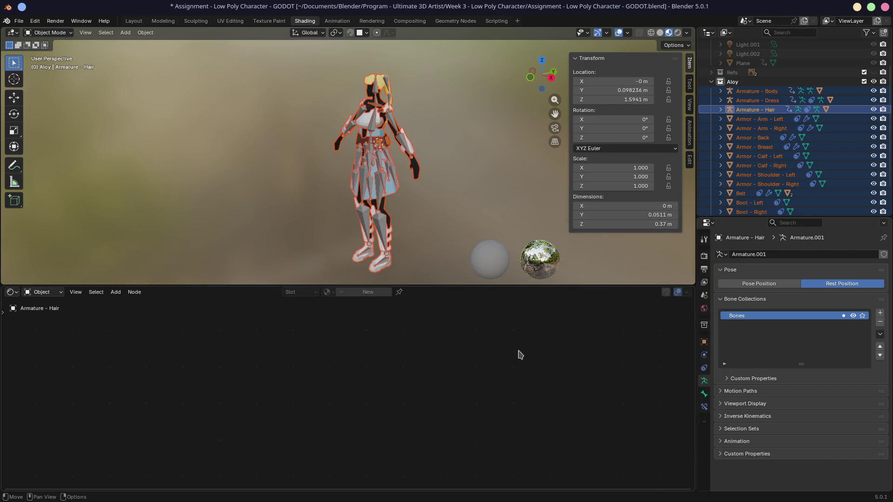
key(ctrl+alt+Right)
key(ctrl+alt+Right)
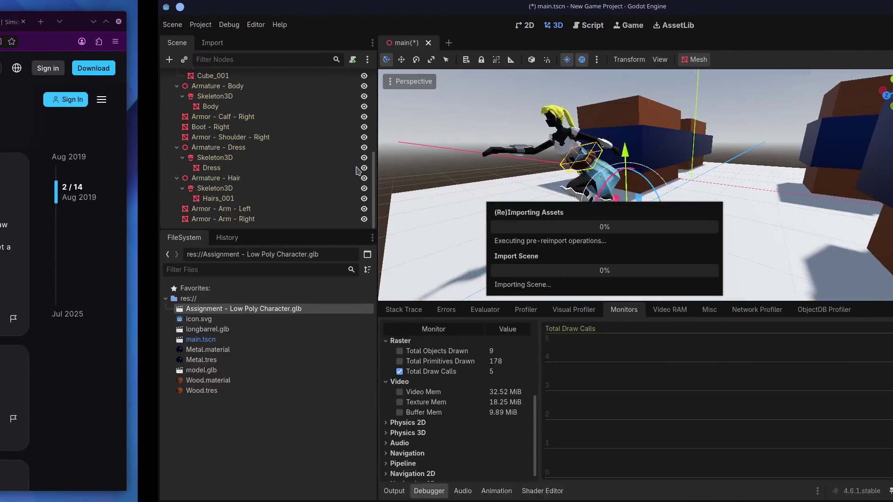
scroll(423, 201, down, 5)
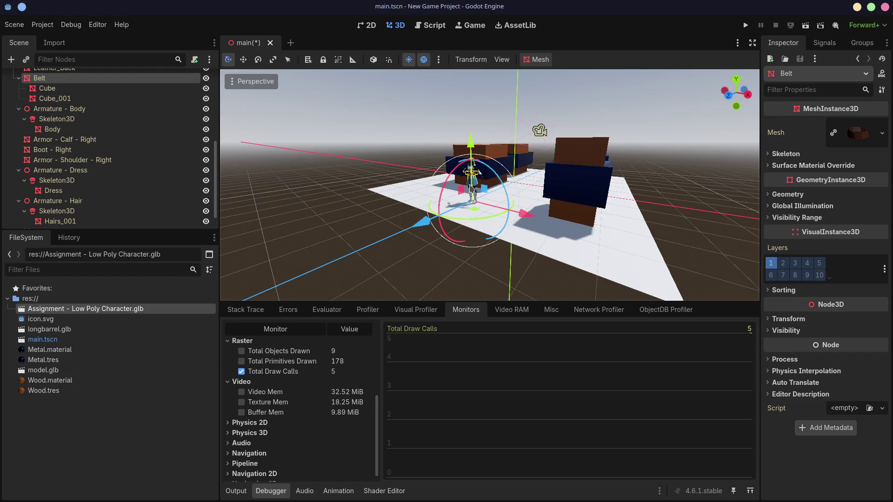
- Dismiss the foreign-scene alert, delete the Assignment - Low Poly Character node and start dragging the glb back in
key(Delete)
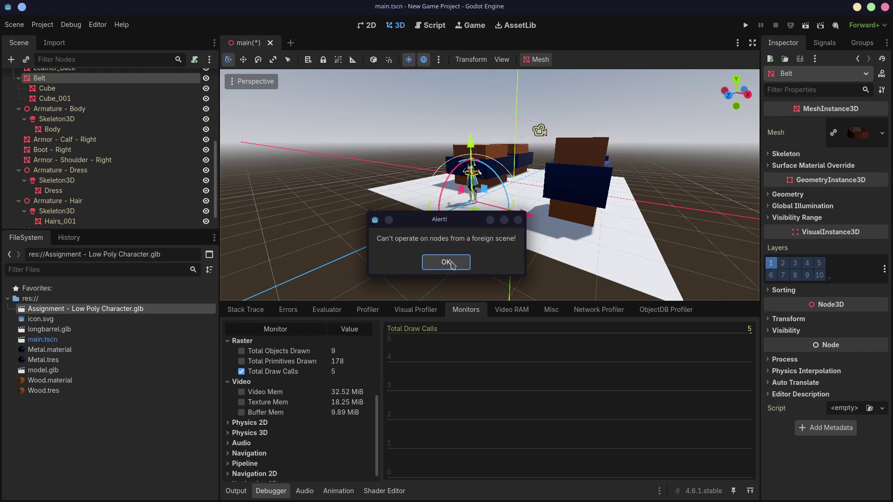
click(446, 262)
scroll(105, 140, up, 3)
scroll(91, 133, up, 3)
click(89, 129)
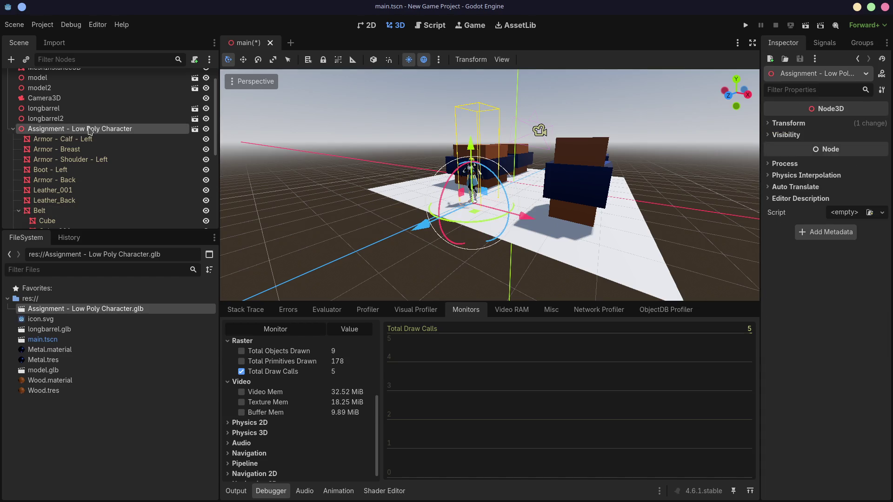
key(Delete)
click(405, 258)
drag(77, 310, 468, 212)
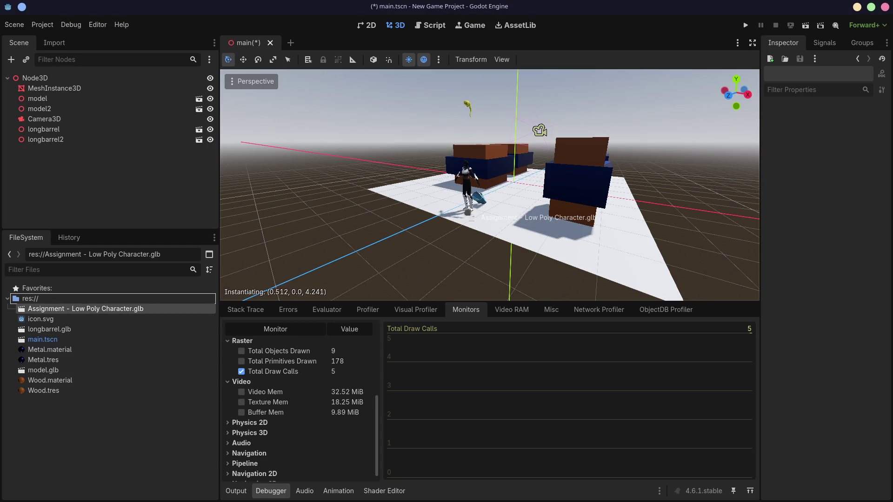
- Reimport Assignment - Low Poly Character.glb from its advanced import settings
mouse_move(468, 212)
mouse_down()
mouse_move(158, 269)
mouse_move(70, 307)
mouse_up()
double_click(53, 310)
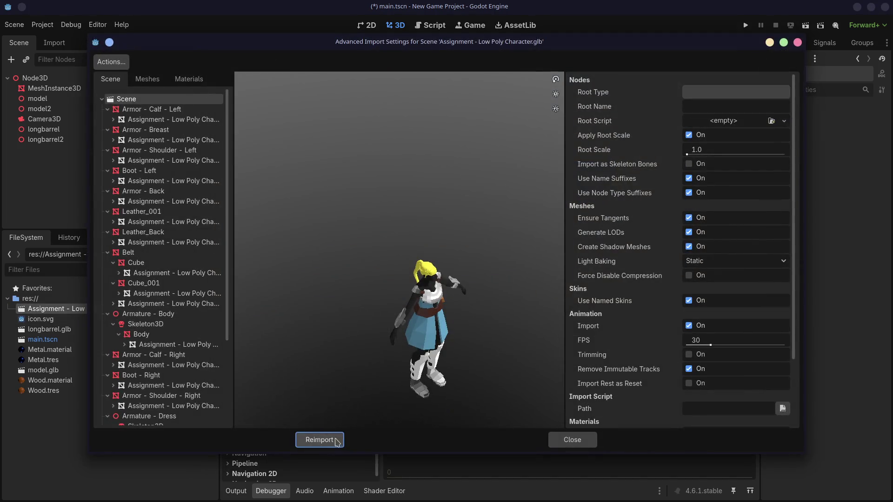
click(338, 442)
- Place a fresh character instance on the ground near the boxes and inspect it from a low orbit
mouse_move(112, 309)
mouse_down()
mouse_move(472, 205)
mouse_move(444, 226)
mouse_up()
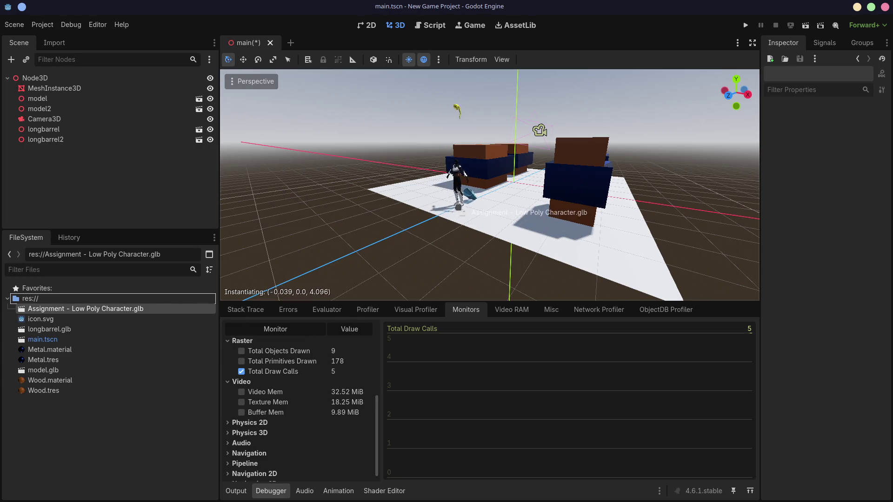
drag(444, 226, 464, 234)
scroll(463, 242, up, 2)
mouse_move(462, 241)
middle_down()
mouse_move(328, 210)
mouse_move(466, 218)
middle_up()
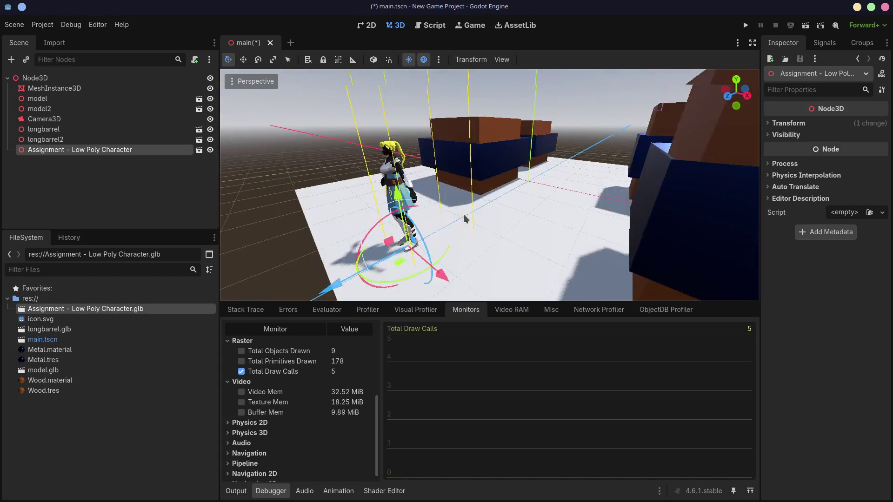
scroll(466, 218, down, 5)
scroll(466, 219, up, 3)
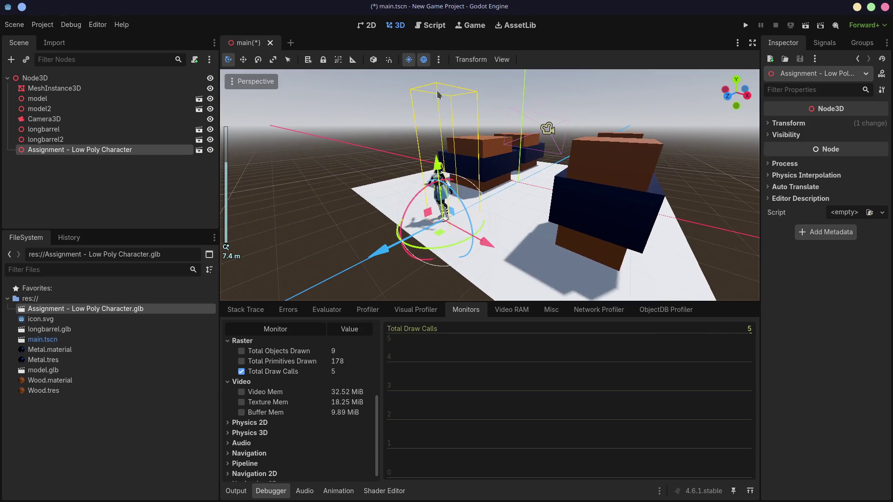
mouse_move(408, 143)
middle_down()
mouse_move(528, 152)
mouse_move(429, 147)
middle_up()
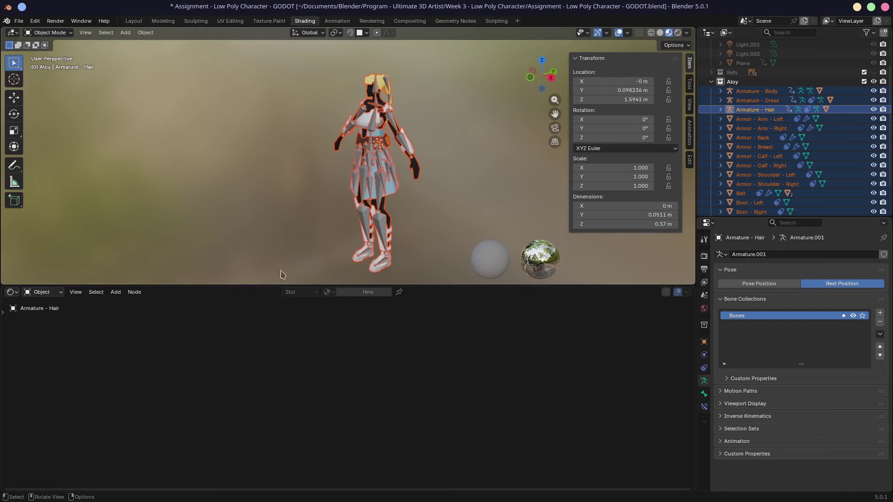
- Switch to the Animation workspace, enlarge the strip editor and return to Object Mode
click(338, 21)
drag(327, 270, 279, 218)
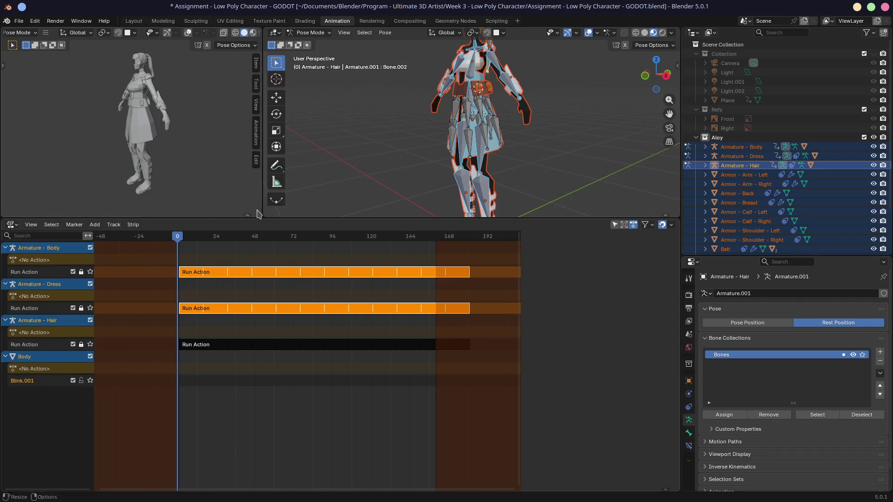
middle_drag(437, 160, 436, 158)
key(ctrl+Tab)
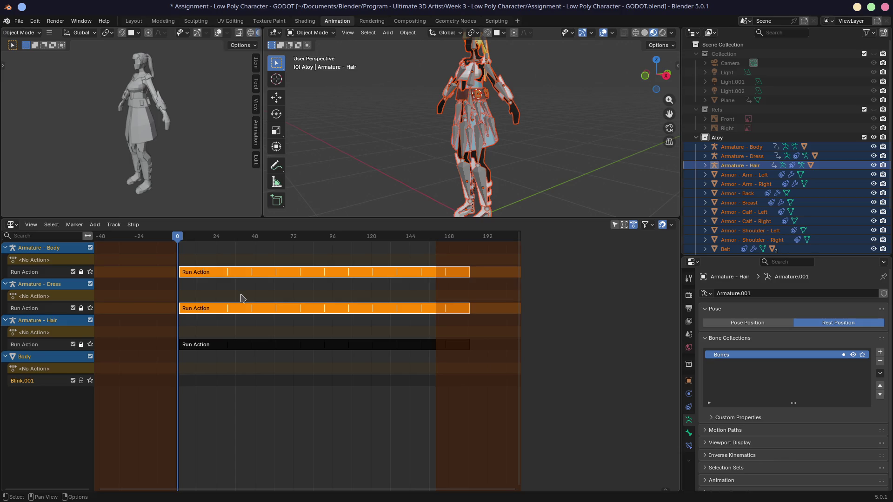
- Look through the Run Action strips of the body, dress and hair armatures in the NLA editor
key(n)
click(203, 276)
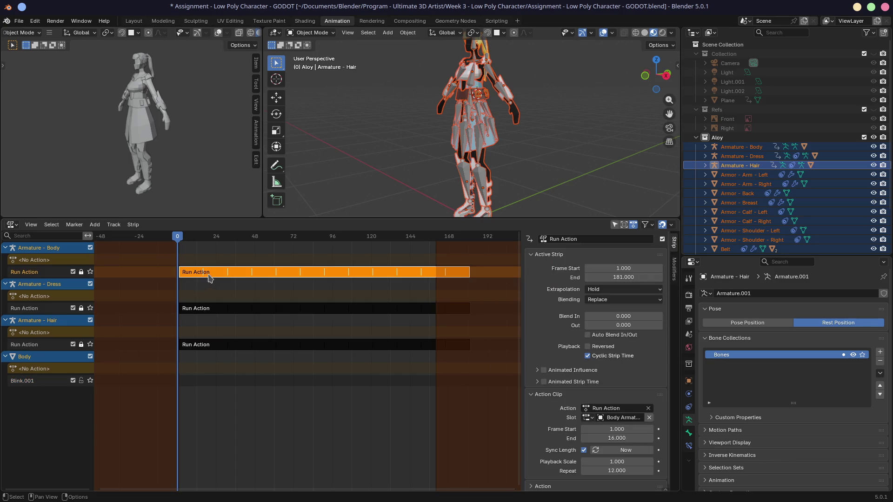
click(206, 309)
click(209, 344)
click(221, 320)
key(n)
key(n)
click(221, 273)
click(224, 308)
click(216, 345)
click(212, 273)
click(61, 297)
click(57, 321)
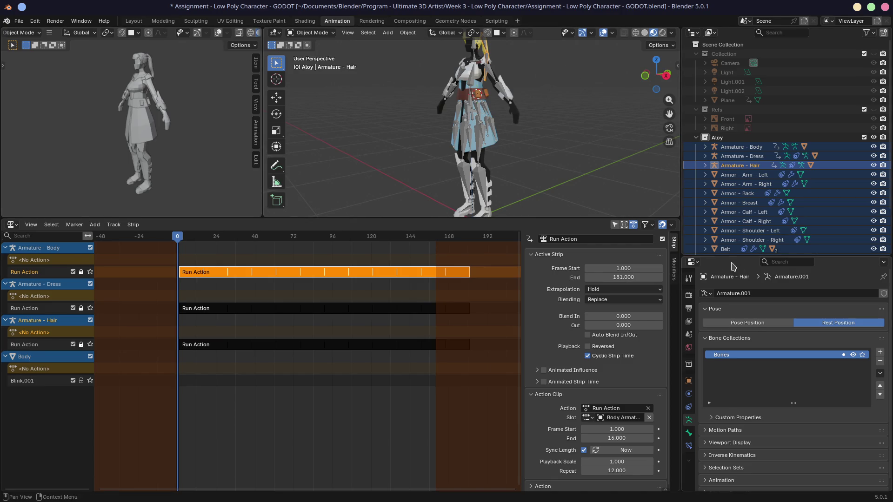
- Return the three armatures to Pose Position, hide them in the outliner and play the Run Action animation
click(740, 146)
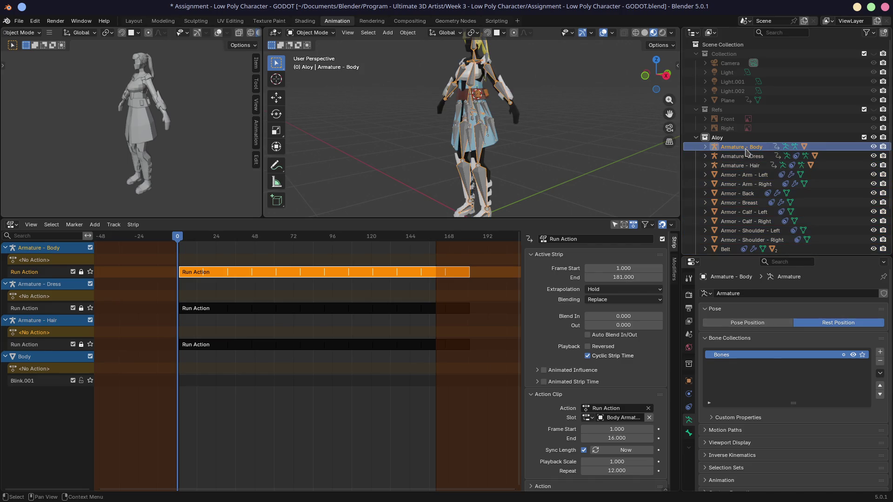
click(747, 322)
click(742, 155)
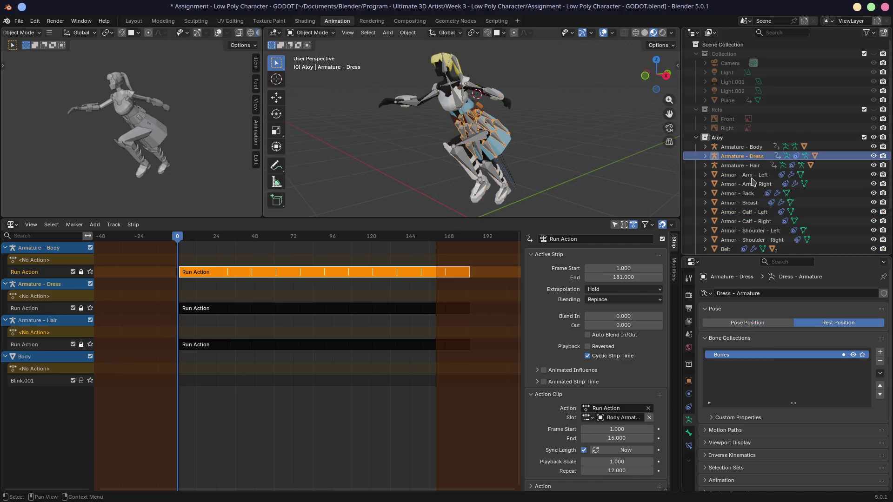
click(747, 322)
click(741, 165)
click(747, 322)
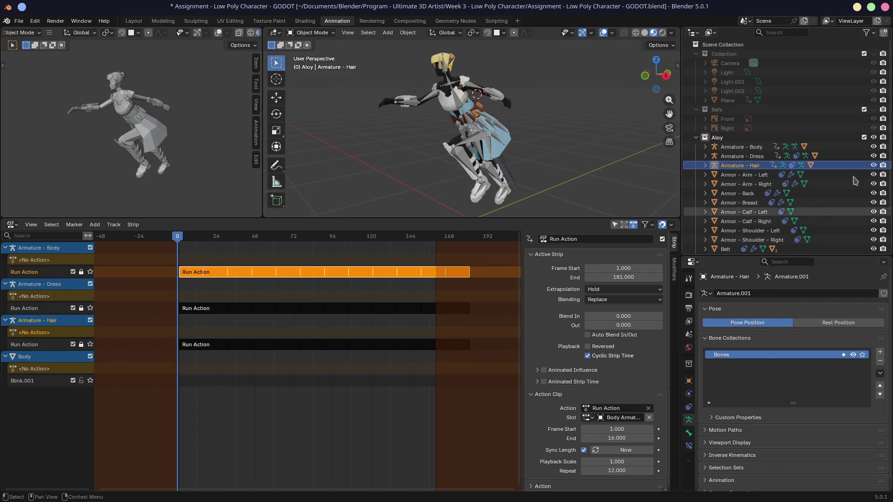
drag(872, 148, 873, 166)
mouse_move(521, 144)
middle_down()
mouse_move(547, 137)
mouse_move(524, 135)
middle_up()
key(space)
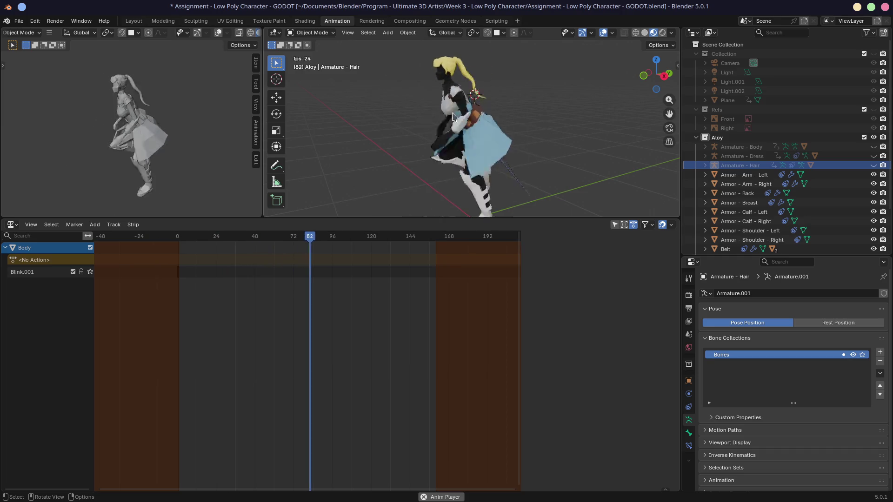
- Stop playback, save the GODOT file and bring up the File menu for recent files
key(ctrl+s)
key(space)
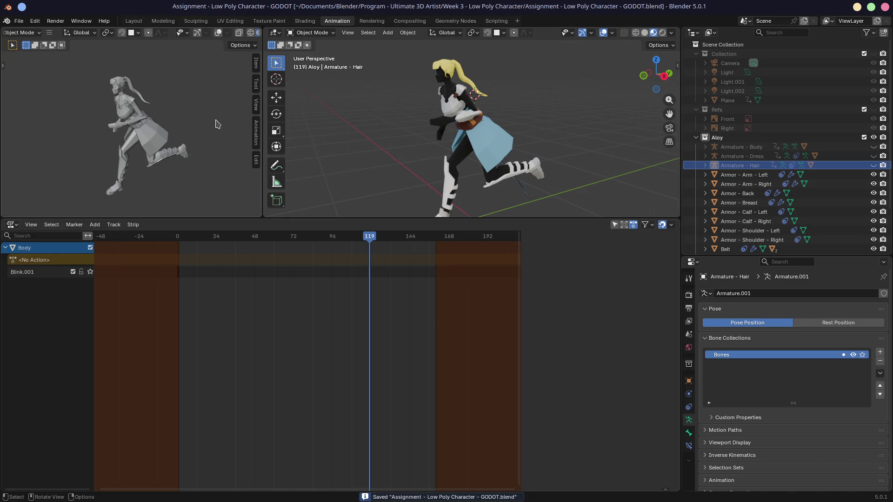
click(20, 21)
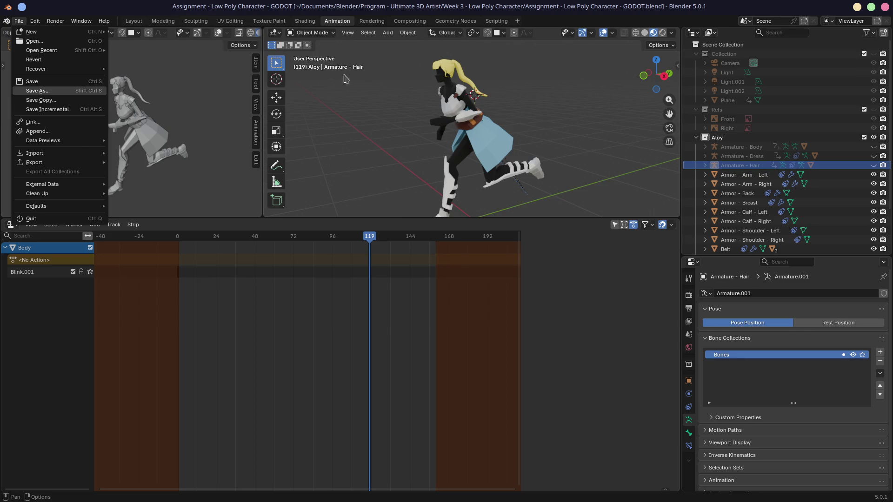
mouse_move(42, 50)
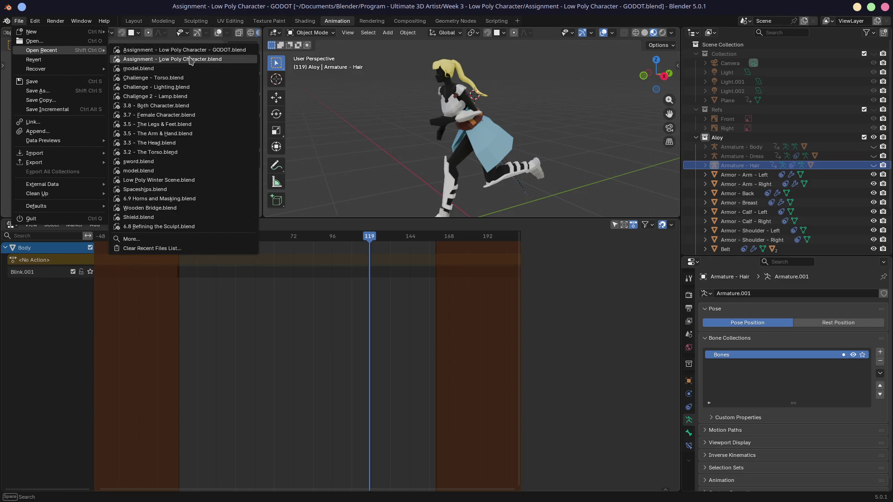
- Load Assignment - Low Poly Character.blend from Open Recent, play its animation in an enlarged 3D view, and return to the File menu
click(200, 62)
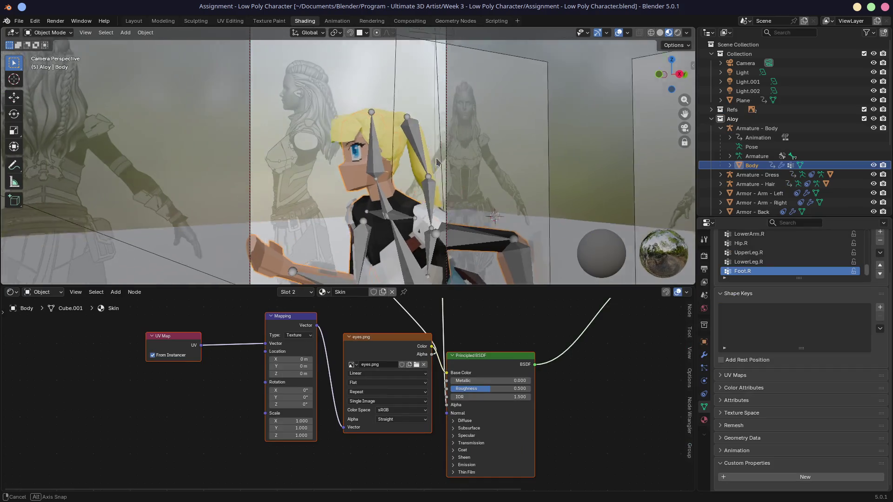
key(space)
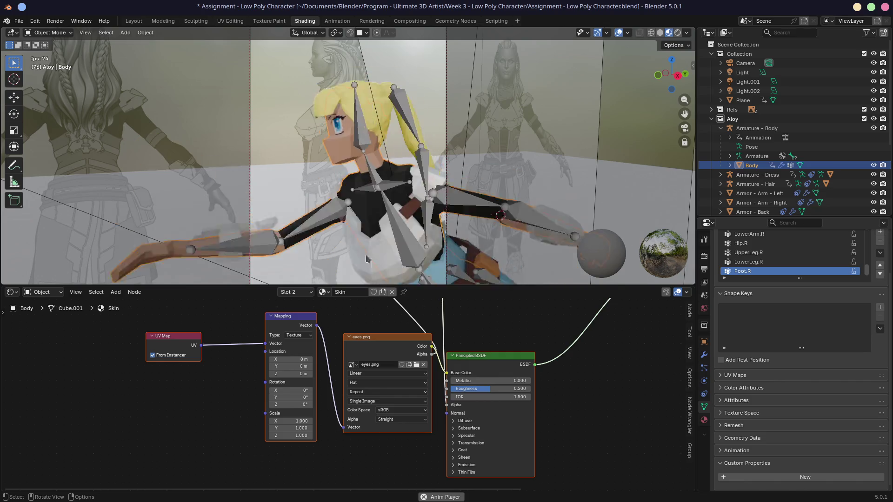
drag(380, 284, 381, 381)
mouse_move(390, 293)
middle_down()
mouse_move(444, 213)
mouse_move(308, 204)
middle_up()
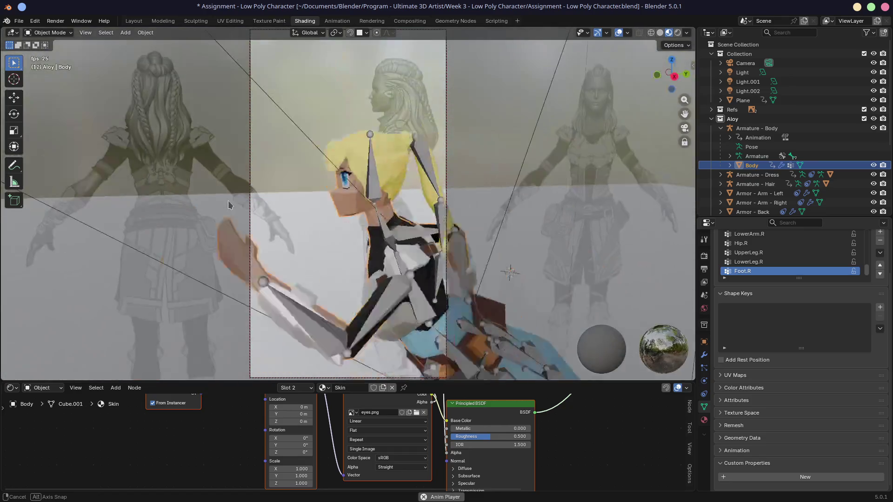
scroll(308, 204, down, 2)
scroll(309, 204, down, 2)
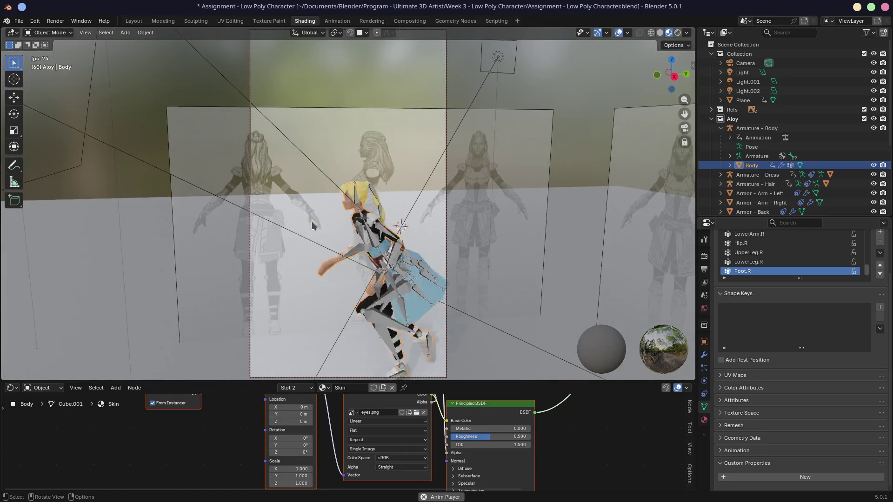
scroll(335, 213, up, 4)
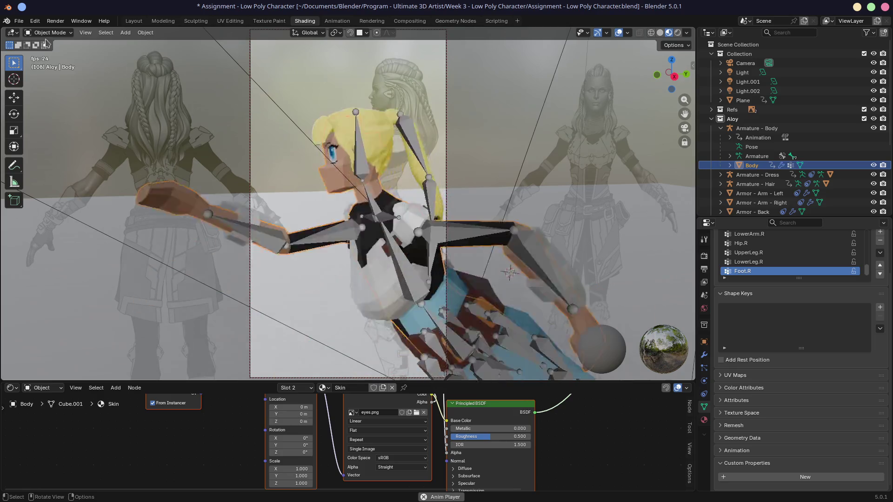
click(19, 20)
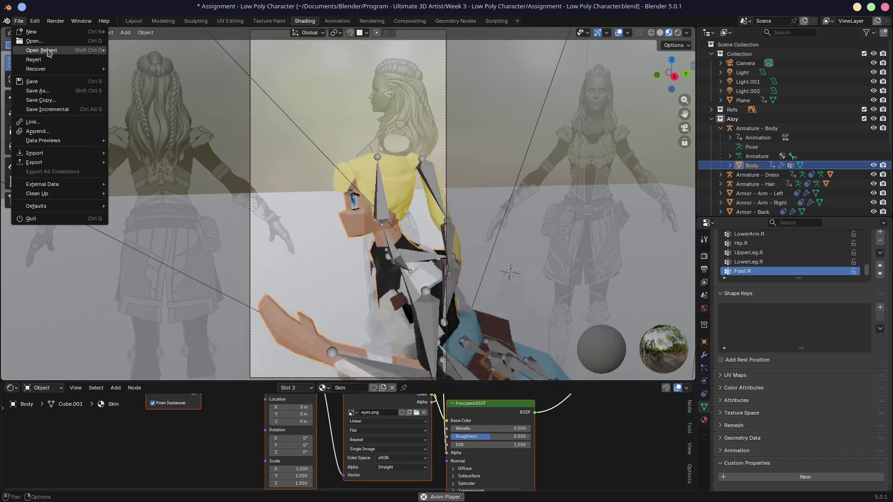
mouse_move(42, 51)
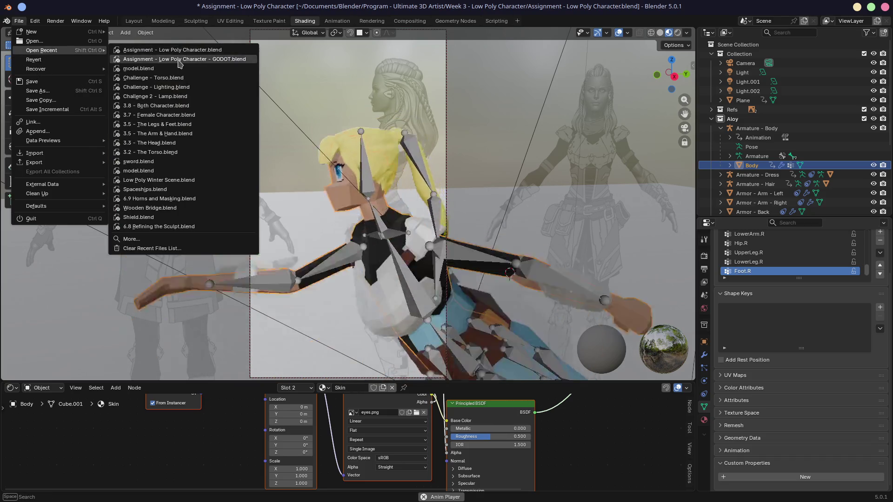
- Reload the GODOT .blend without saving, jump to frame 1, and back out of a first glTF export attempt
click(184, 59)
click(404, 273)
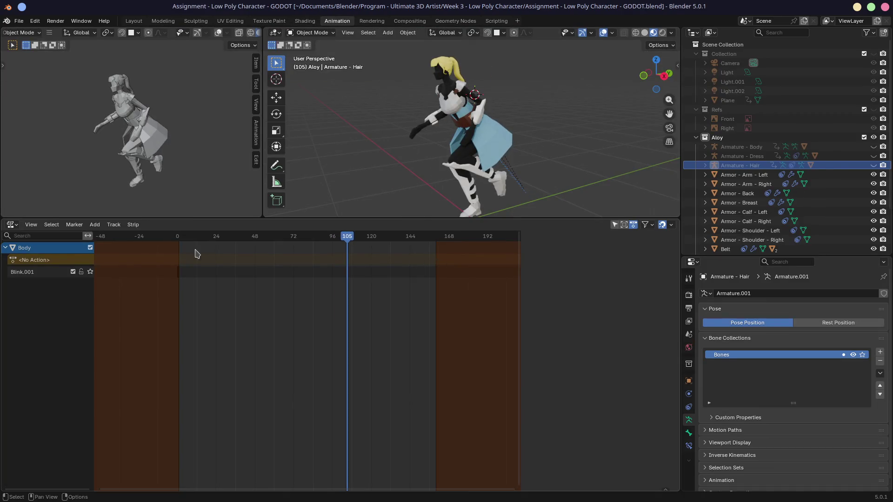
key(Escape)
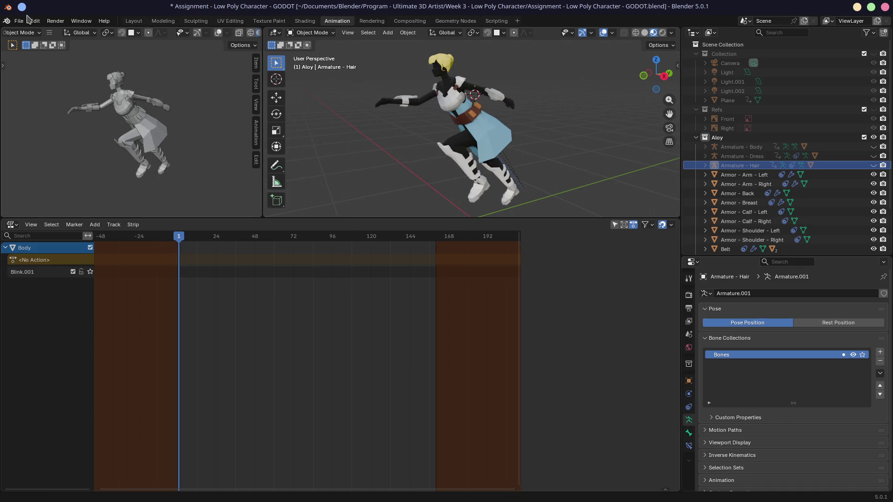
click(21, 21)
mouse_move(33, 162)
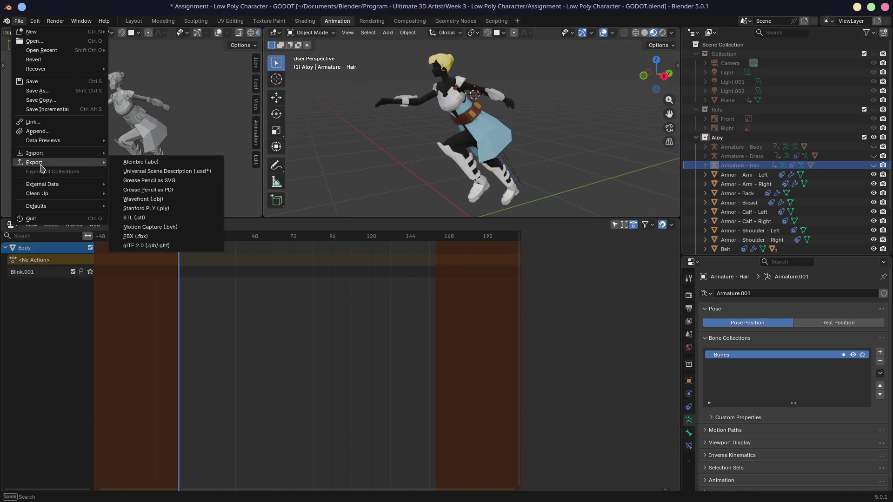
click(178, 246)
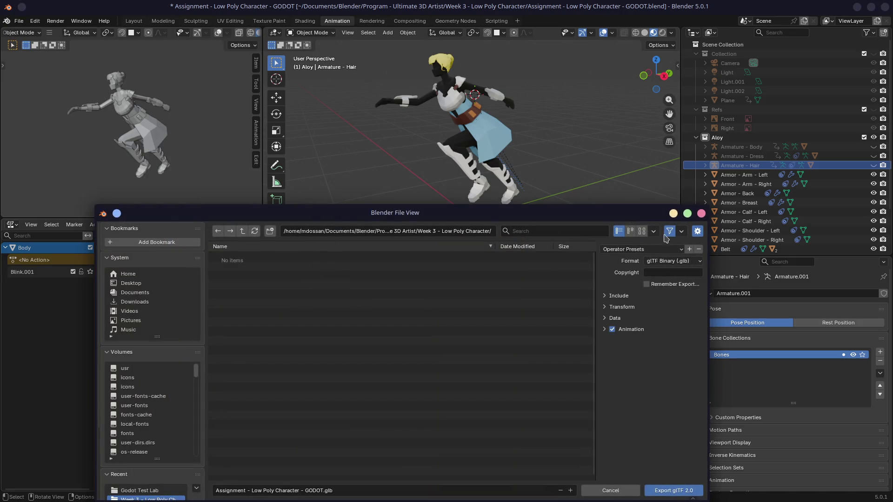
click(674, 213)
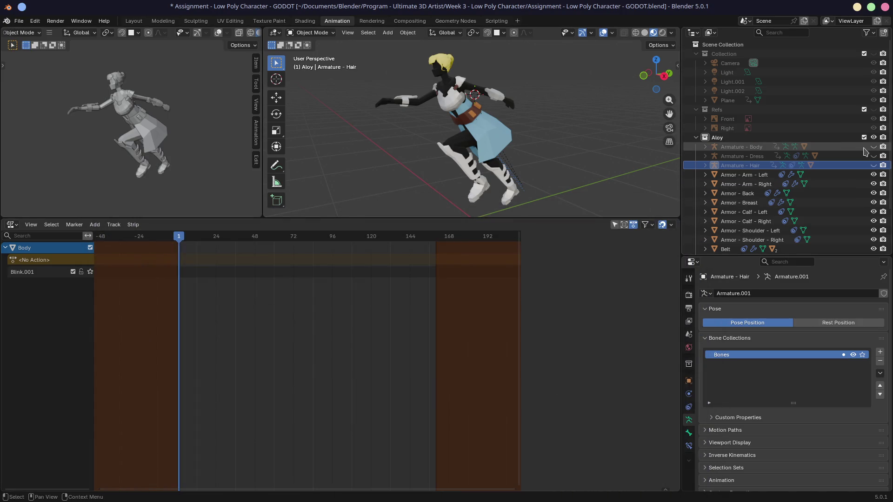
- Save the file, select all 21 objects in the Layout workspace, and bring up the export formats
key(ctrl+s)
click(133, 21)
key(a)
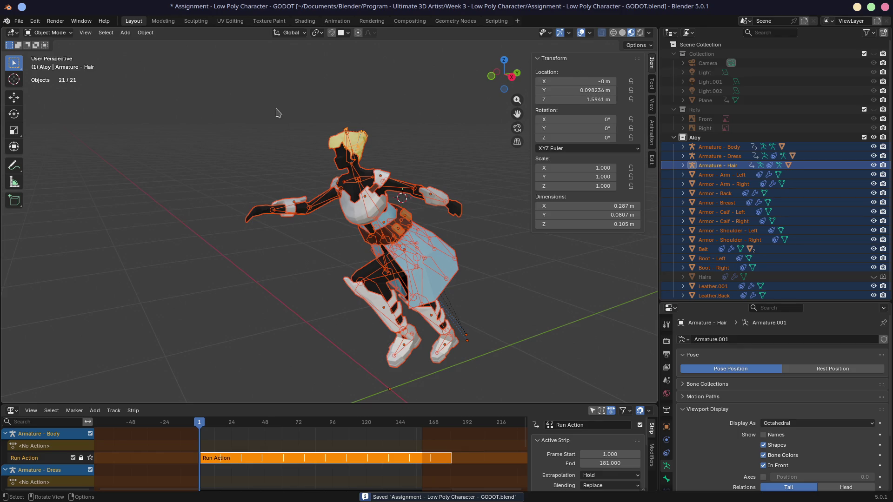
click(22, 24)
mouse_move(35, 162)
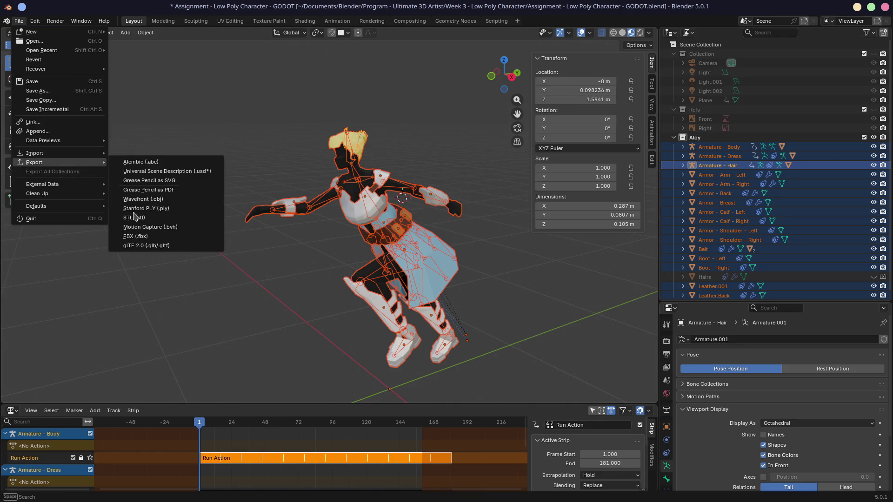
- Export the character as glTF 2.0 (.glb) with Animation Mode set to NLA Tracks after reading the track-mode notes
click(141, 245)
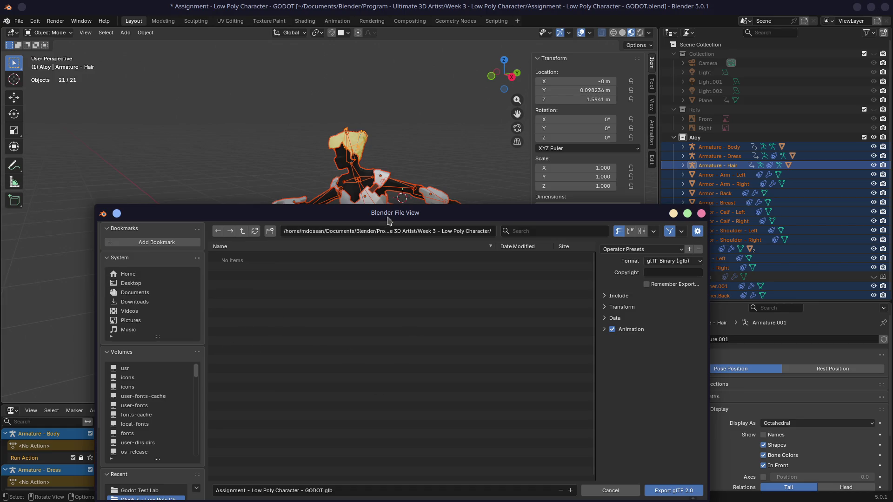
click(595, 230)
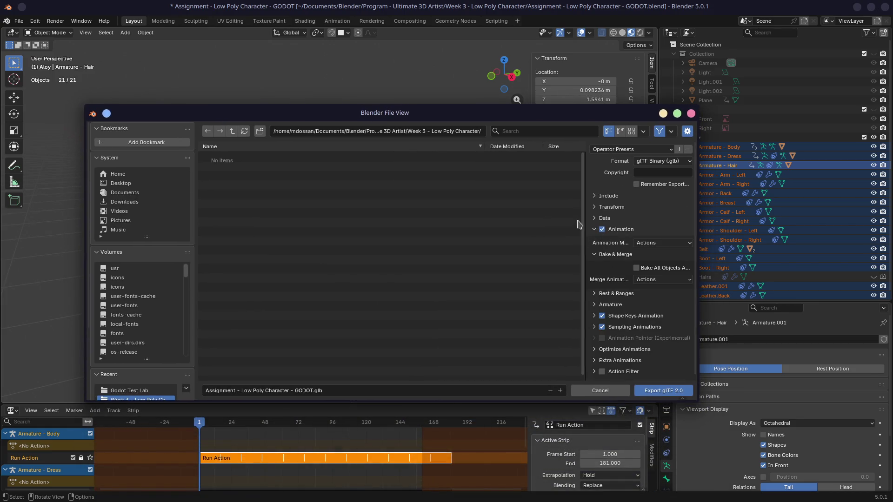
drag(584, 212, 417, 212)
click(551, 243)
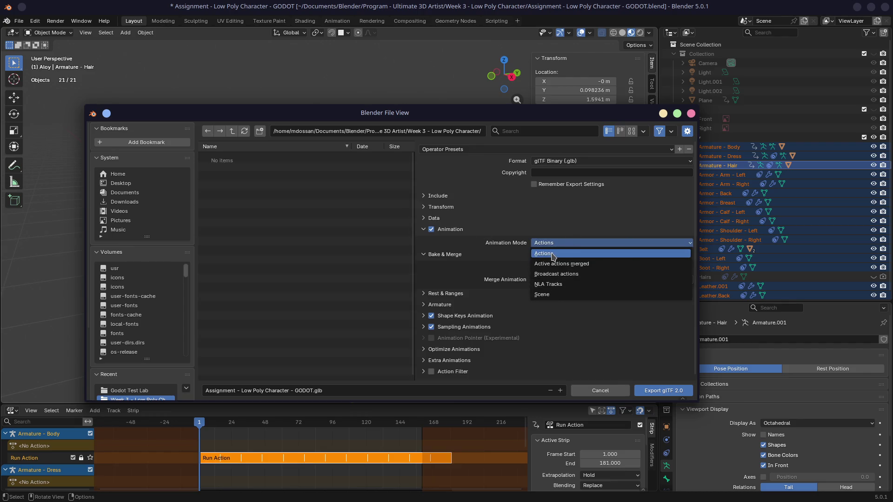
click(556, 284)
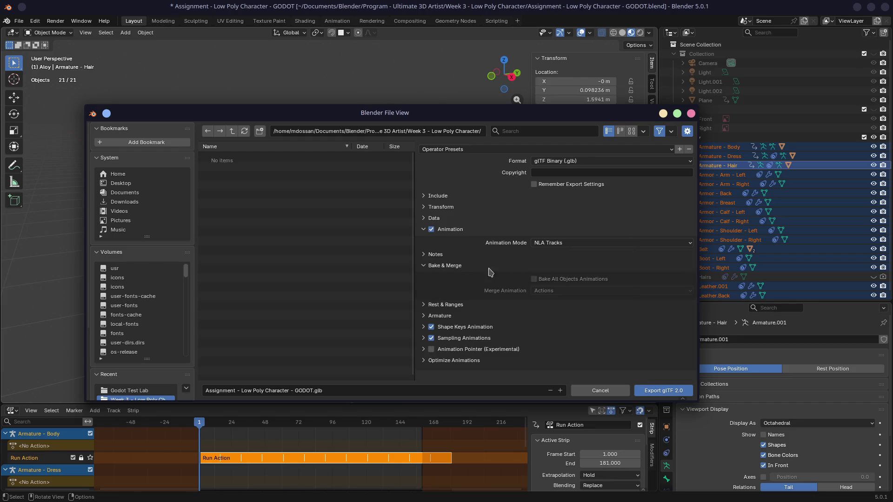
click(426, 254)
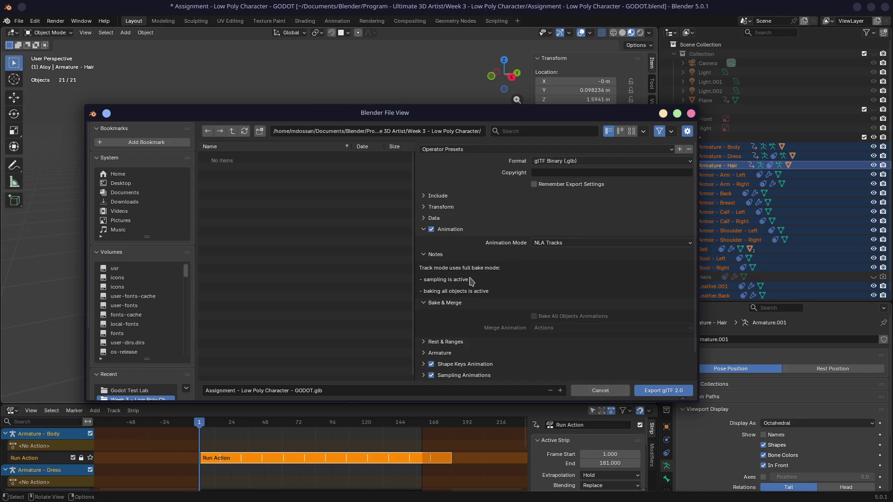
scroll(471, 282, down, 2)
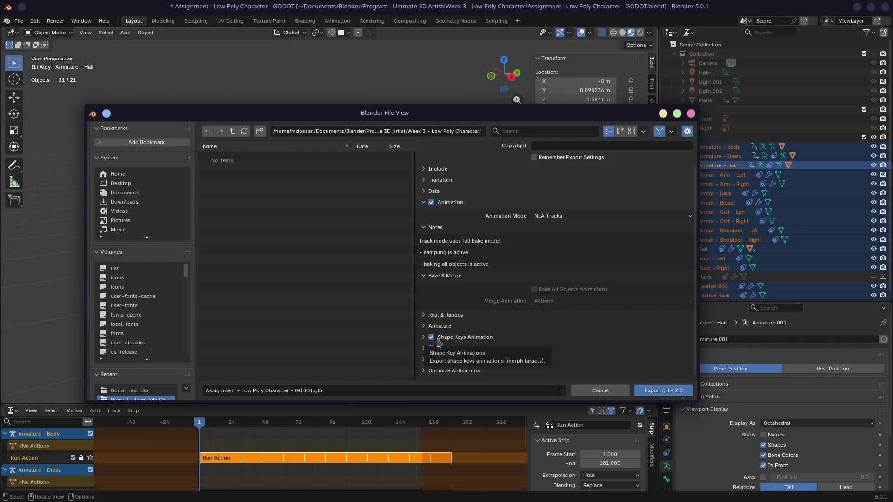
click(651, 388)
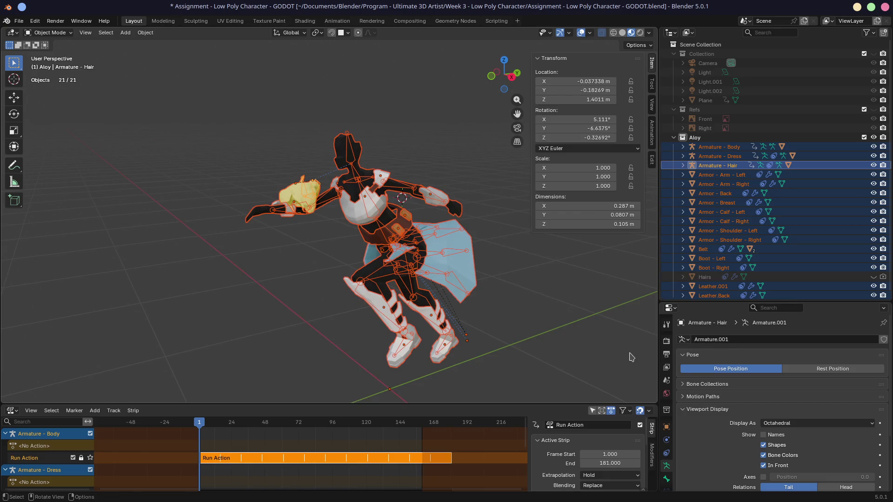
- Inspect the hair placement, clear the selection, and select only Armature - Hair with its properties given more room
mouse_move(283, 196)
middle_down()
mouse_move(320, 203)
mouse_move(214, 205)
middle_up()
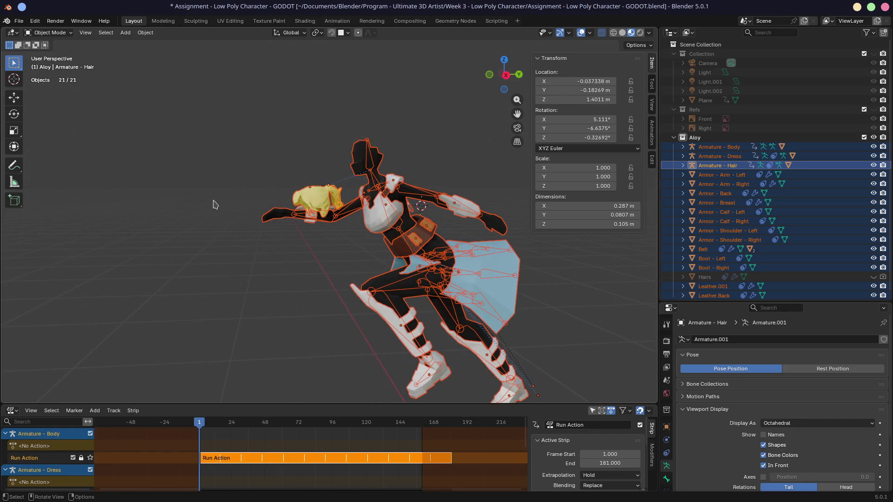
mouse_move(323, 201)
middle_down()
mouse_move(291, 194)
mouse_move(305, 202)
middle_up()
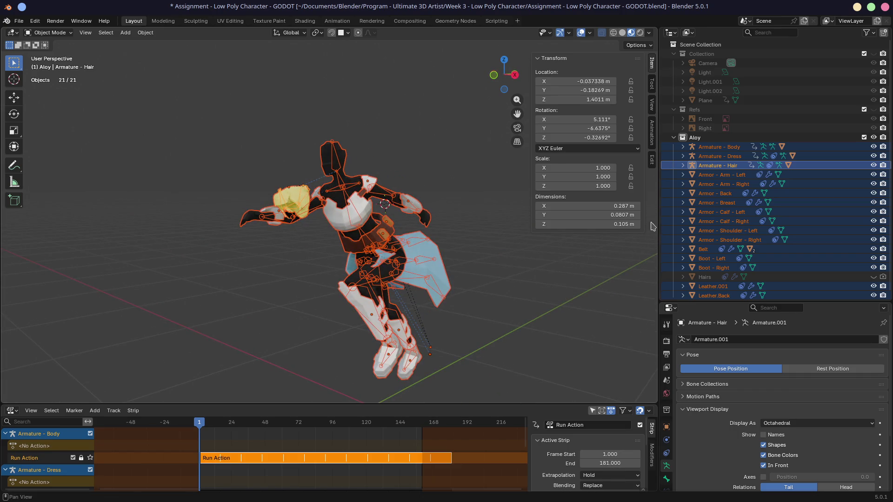
drag(660, 223, 606, 221)
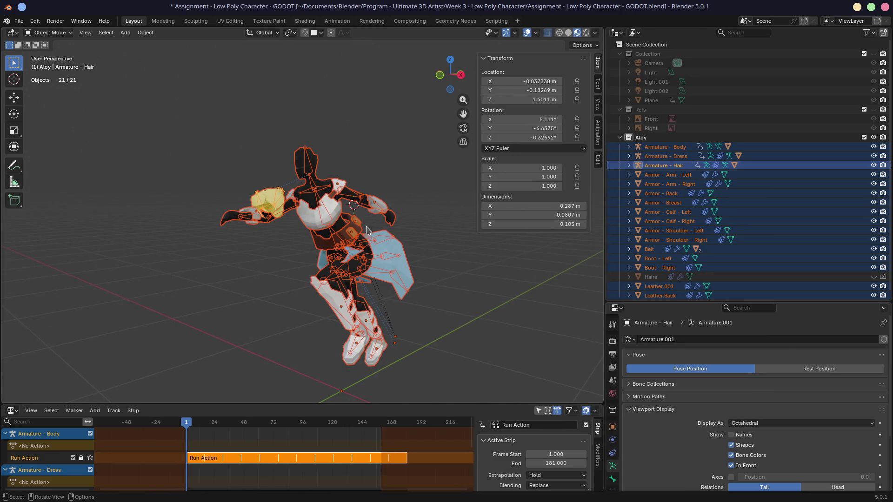
key(alt+a)
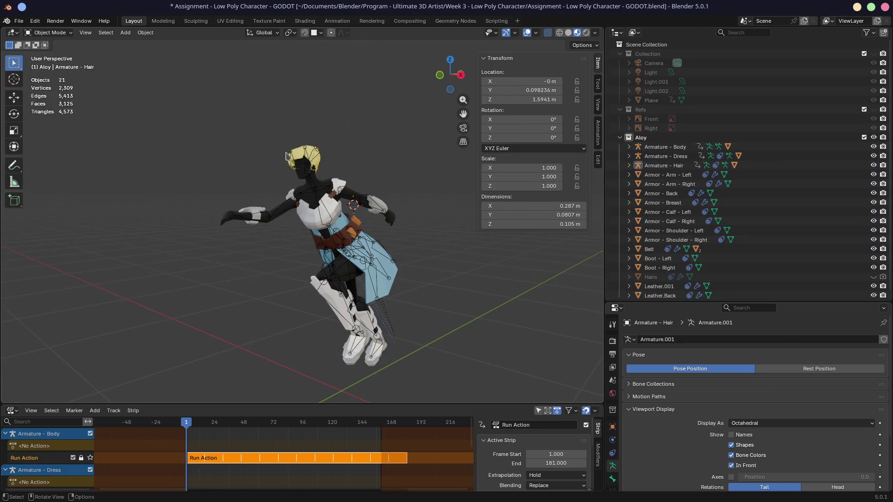
click(320, 168)
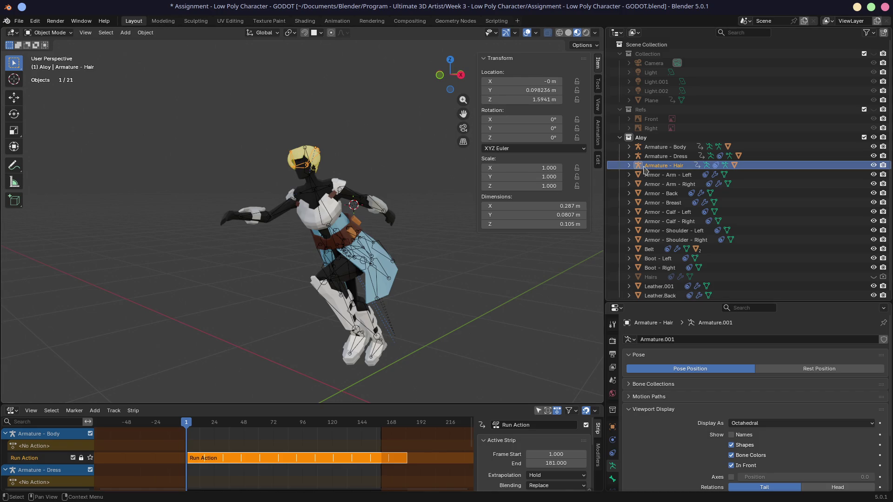
click(629, 165)
click(630, 166)
drag(665, 301, 665, 217)
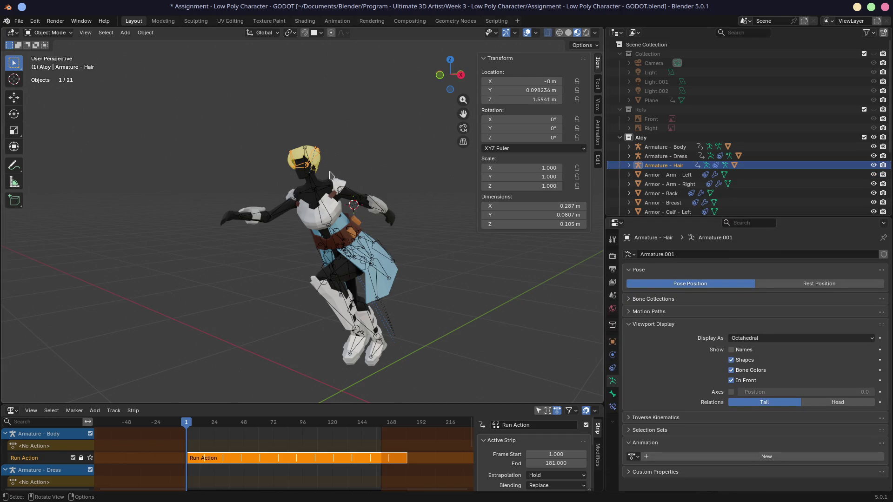
middle_drag(314, 195, 423, 171)
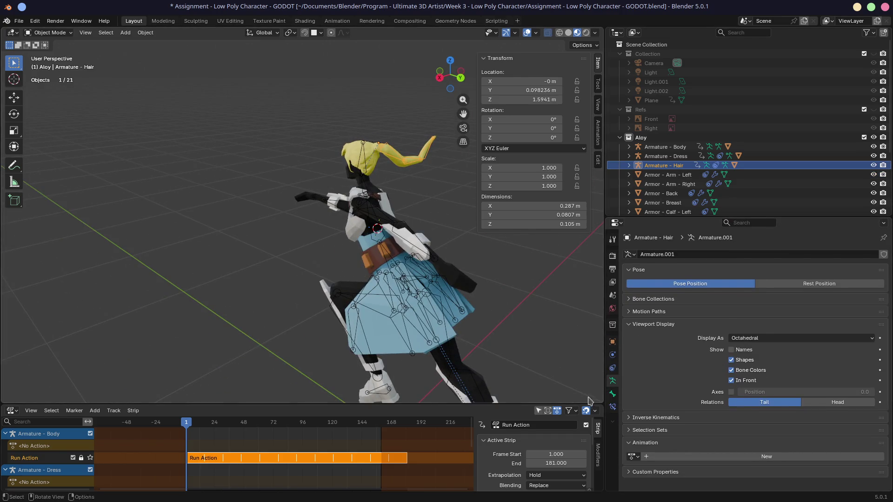
- Check the hair armature's Armature constraint to the Head bone, save the .blend, and switch to Godot
click(612, 369)
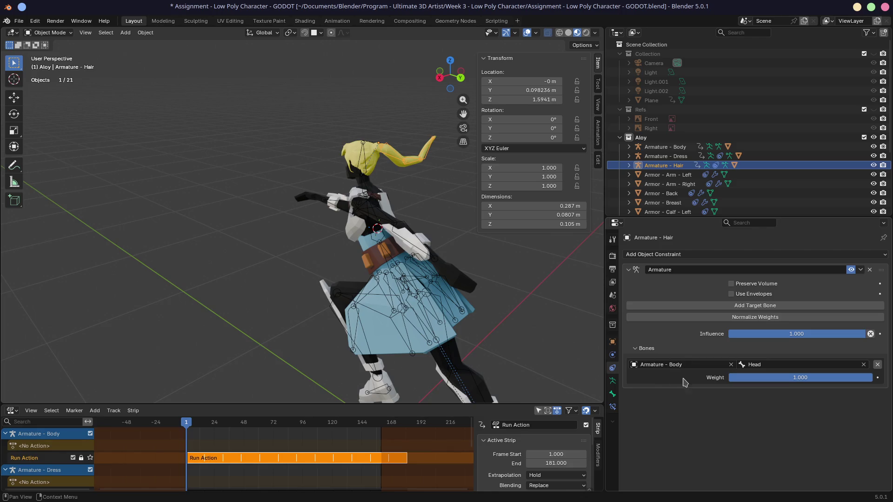
middle_drag(486, 283, 294, 183)
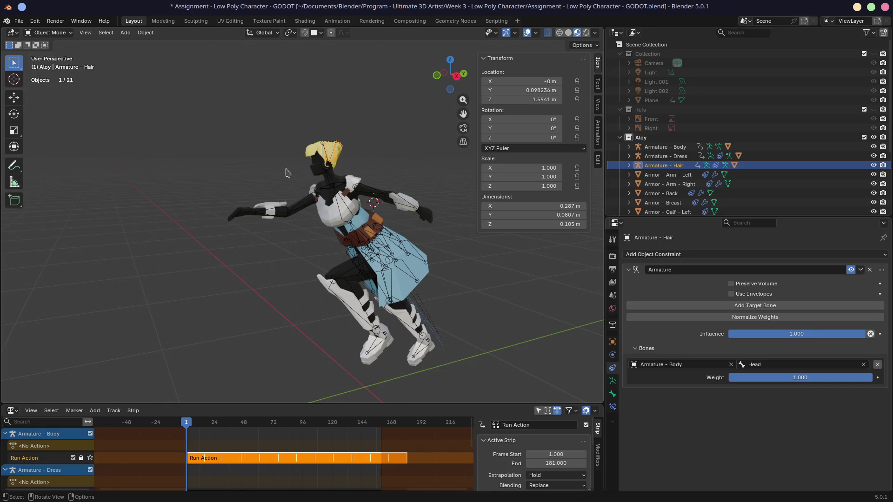
key(ctrl+s)
key(alt+Tab)
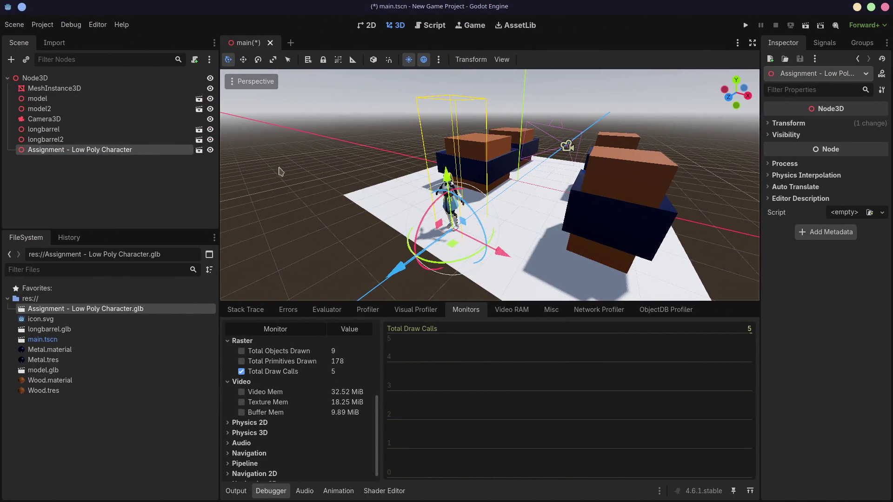
- Reimport Assignment - Low Poly Character.glb and show a taller Animation panel under the viewport
double_click(94, 309)
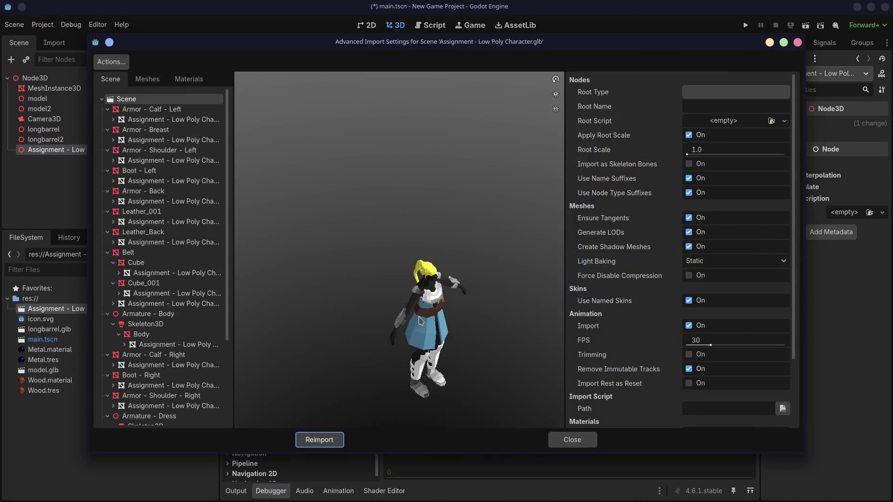
click(319, 440)
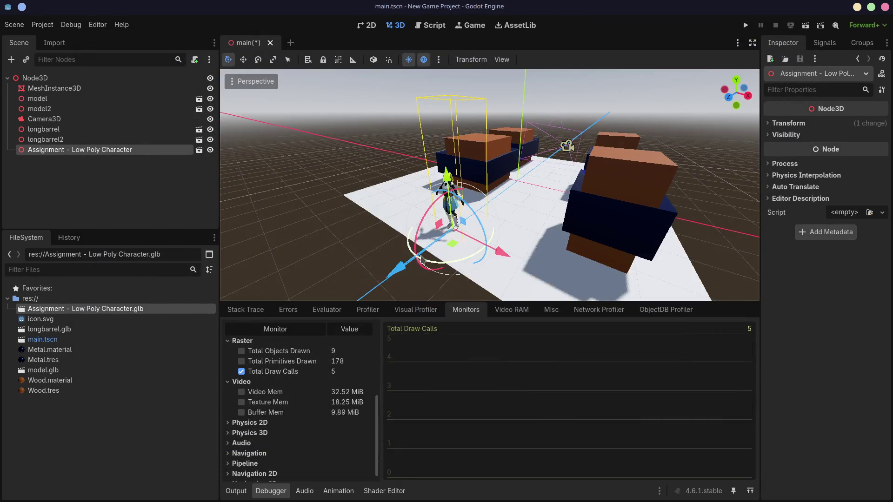
scroll(488, 185, up, 3)
middle_drag(406, 248, 464, 220)
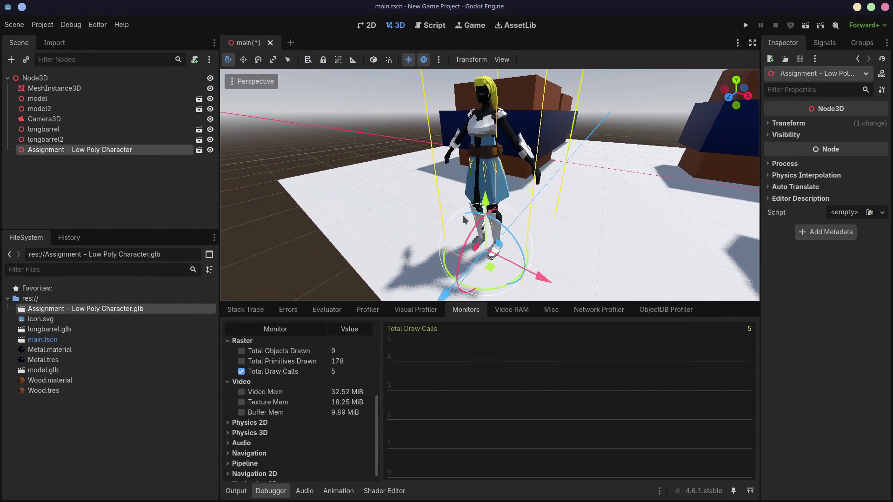
click(339, 490)
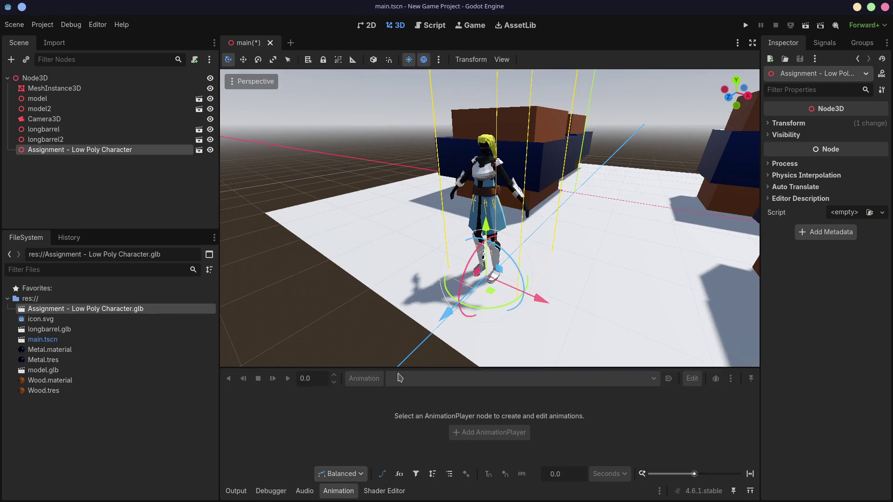
drag(404, 364, 416, 300)
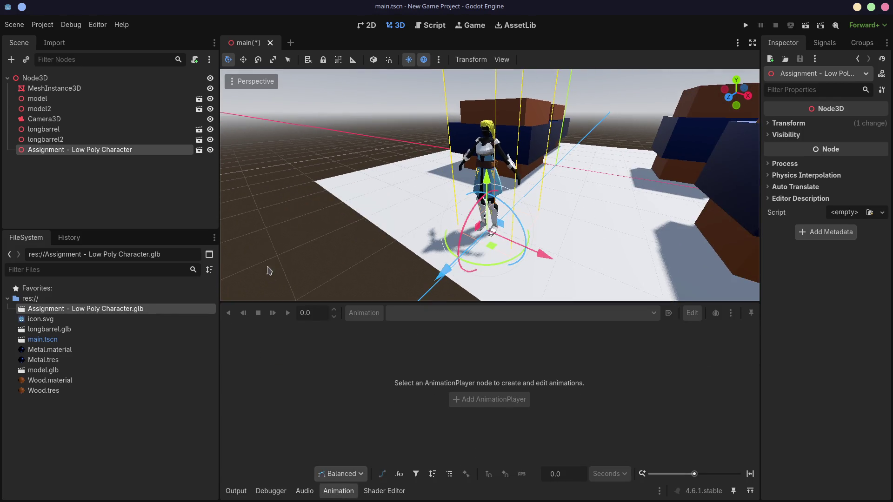
- Enable Editable Children on the character node and collapse the Armature - Hair, Armature - Dress and Belt branches
right_click(184, 150)
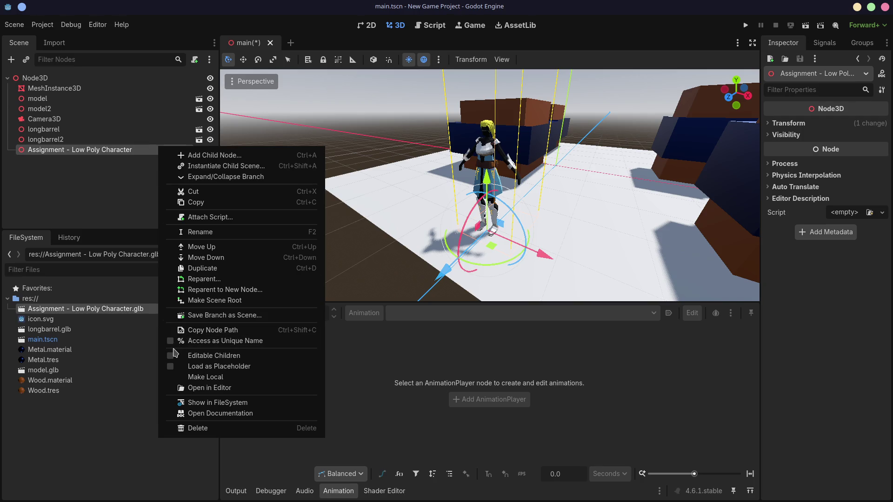
click(168, 359)
scroll(124, 150, down, 3)
scroll(124, 149, down, 2)
click(18, 178)
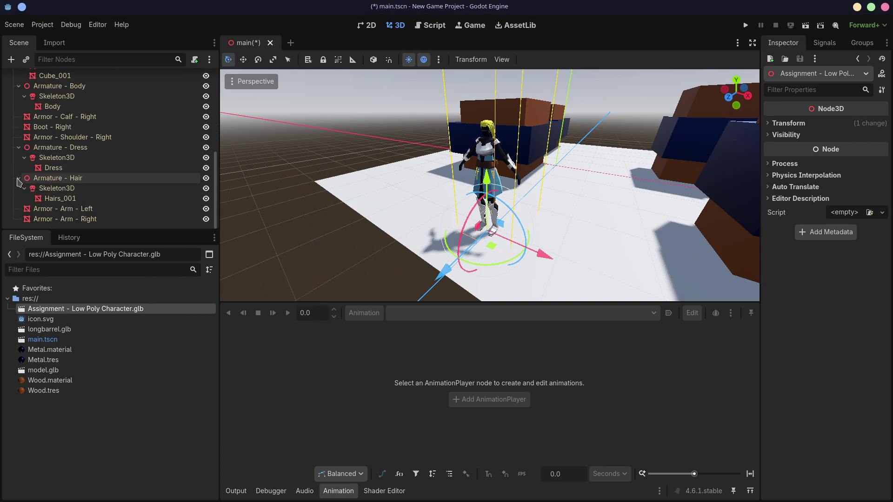
click(19, 127)
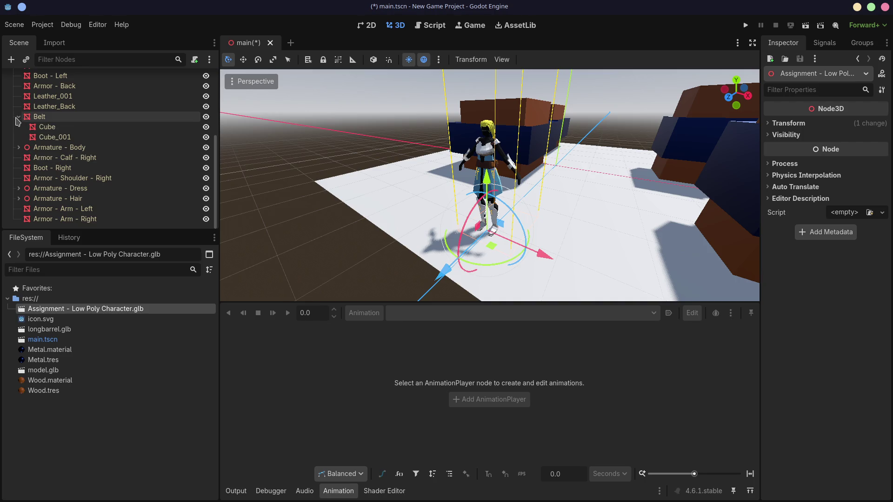
click(18, 117)
scroll(66, 157, up, 2)
scroll(66, 156, up, 2)
scroll(61, 168, down, 4)
right_click(62, 158)
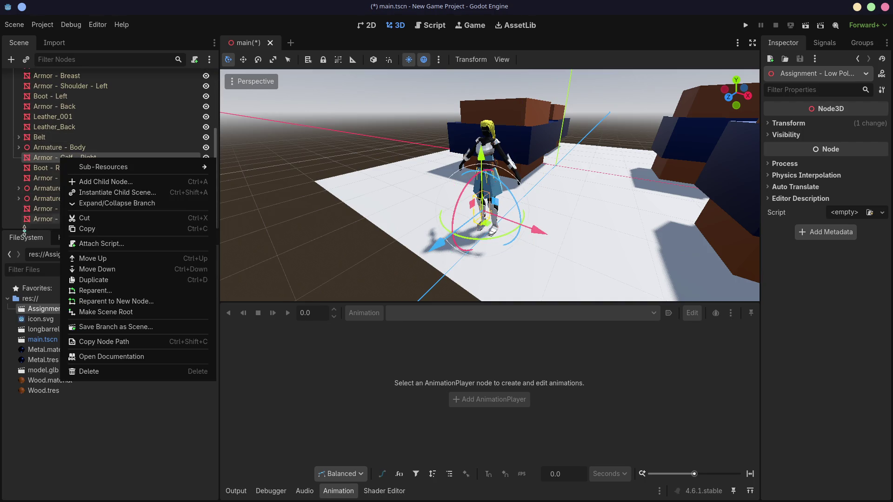
click(40, 319)
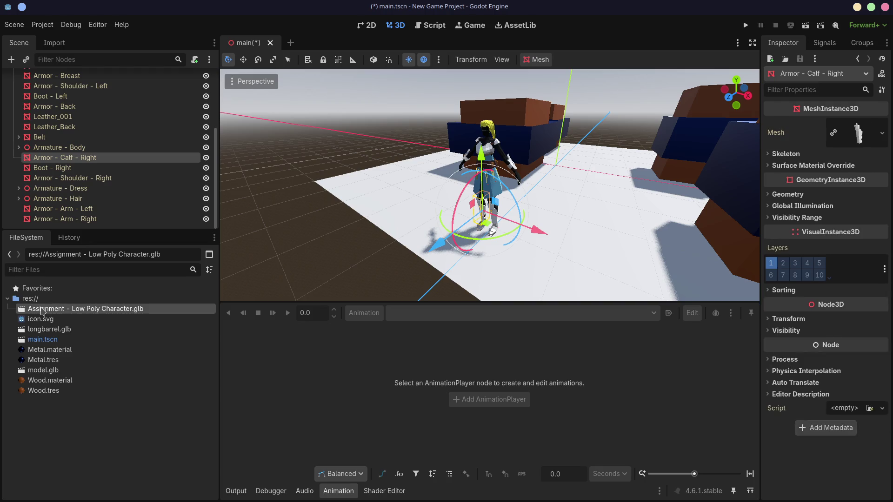
- Browse the .glb's Advanced Import Settings: expand the meshes to see their materials, view the Materials list, then return to the Scene hierarchy
double_click(80, 311)
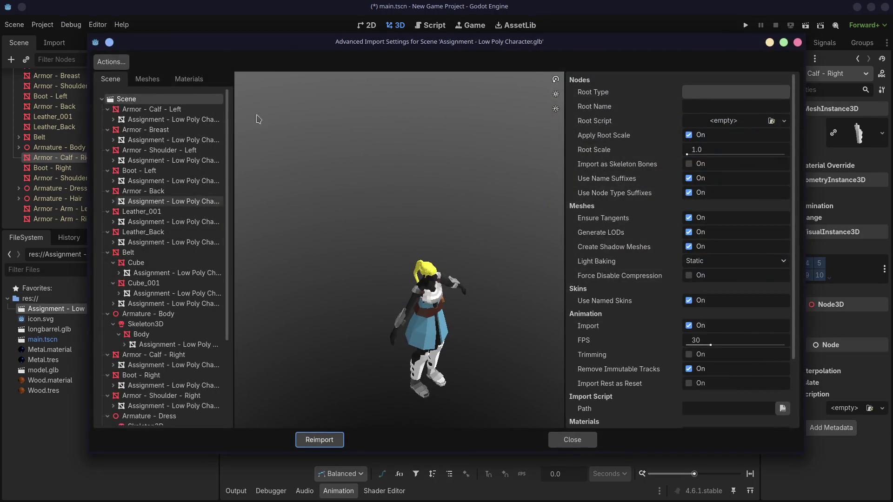
scroll(194, 255, down, 5)
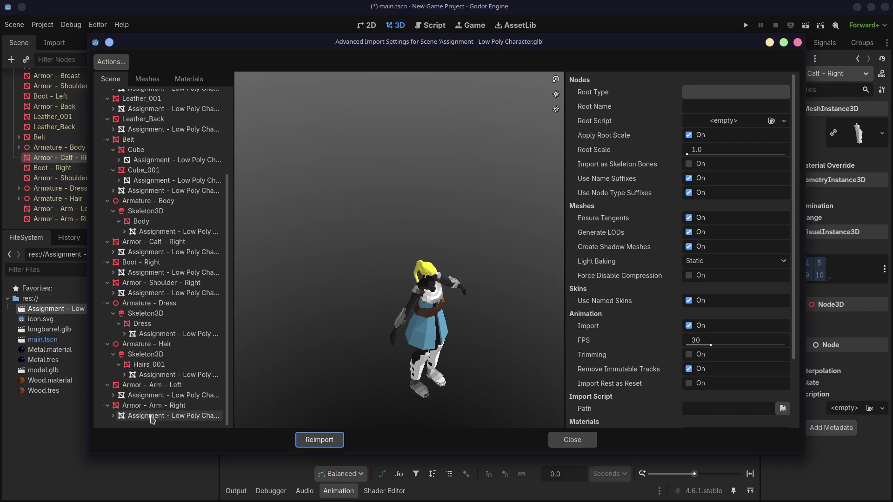
scroll(175, 353, up, 5)
scroll(670, 321, down, 3)
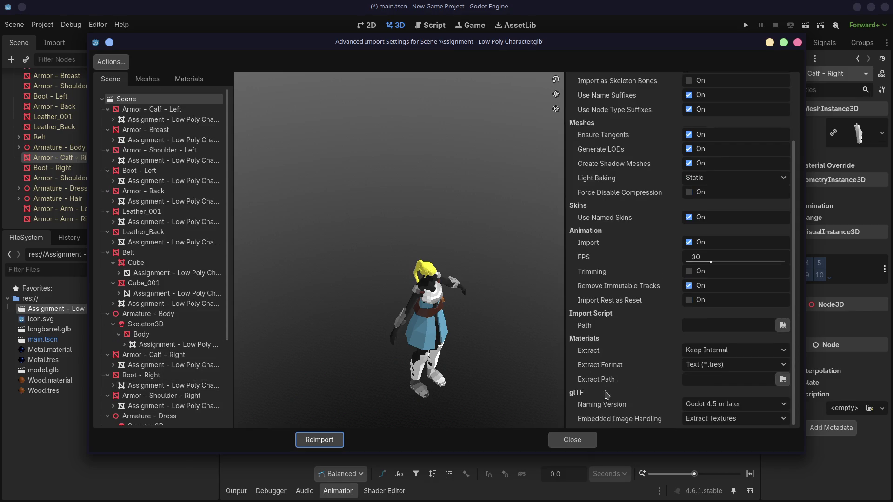
scroll(610, 349, up, 4)
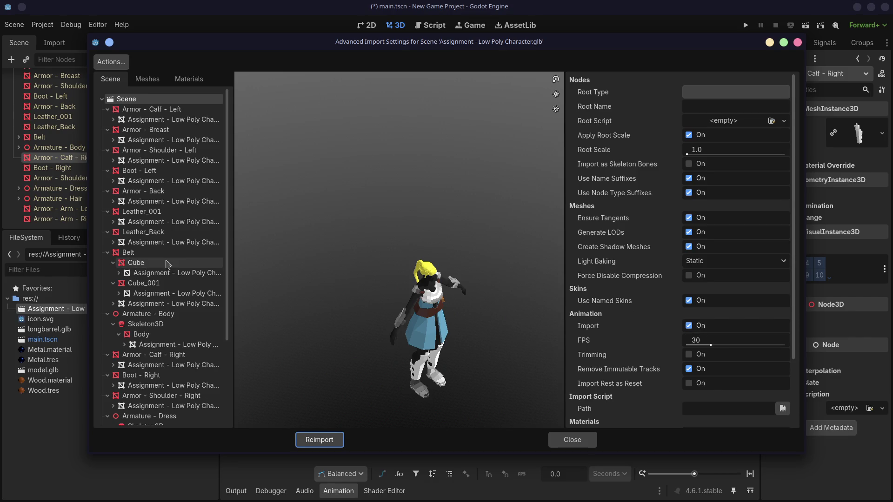
click(159, 81)
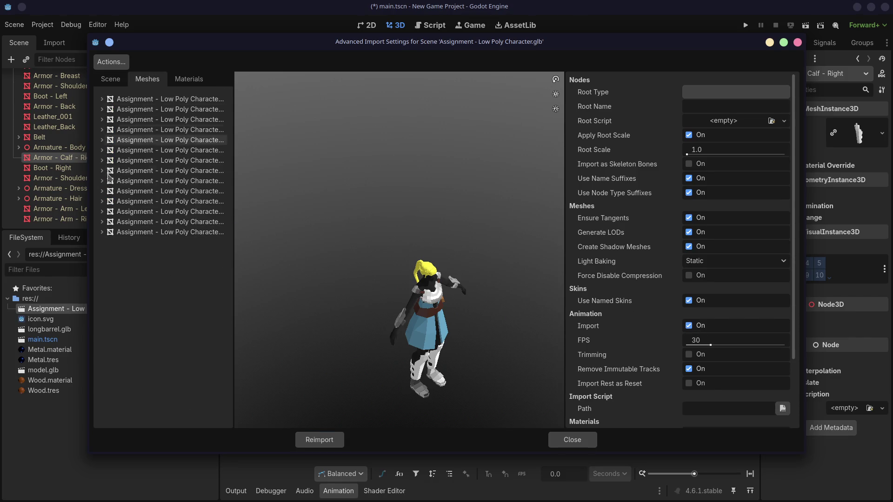
click(102, 231)
click(101, 211)
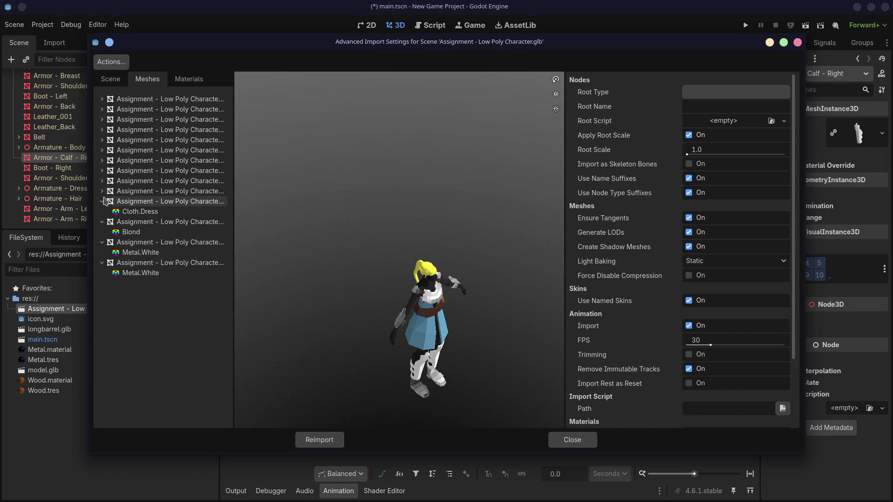
click(101, 190)
click(102, 171)
click(187, 80)
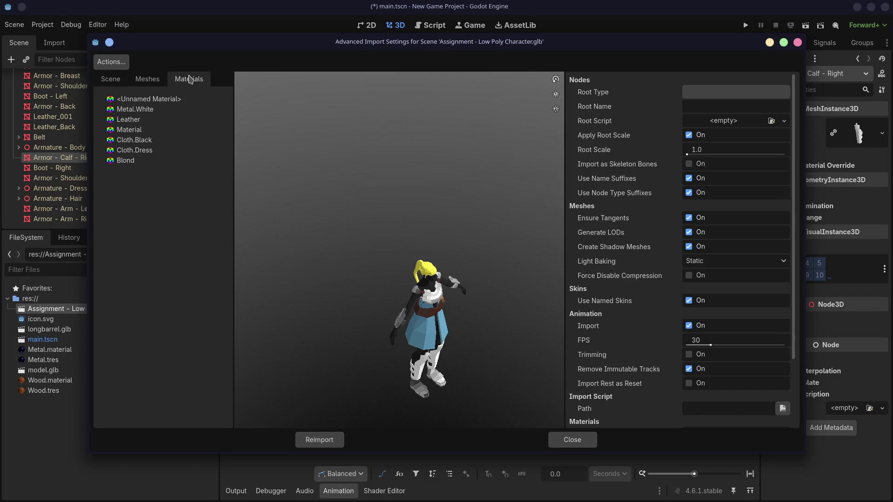
click(114, 82)
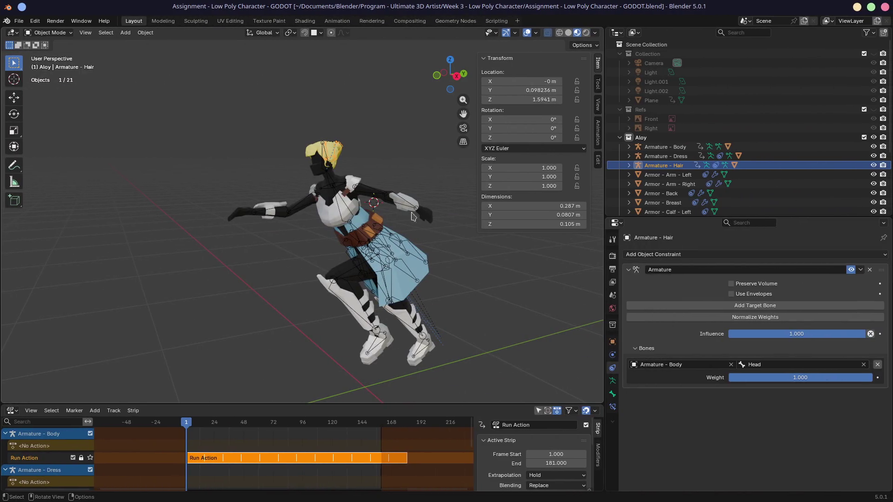
- Export glTF 2.0 into Documents/Godot/Godot Test Lab, overwriting the existing Assignment - Low Poly Character.glb
drag(336, 404, 336, 380)
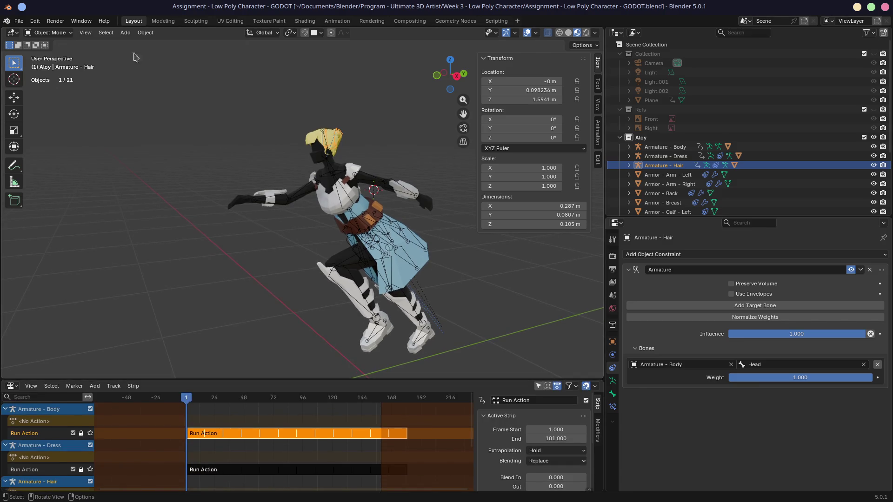
click(19, 20)
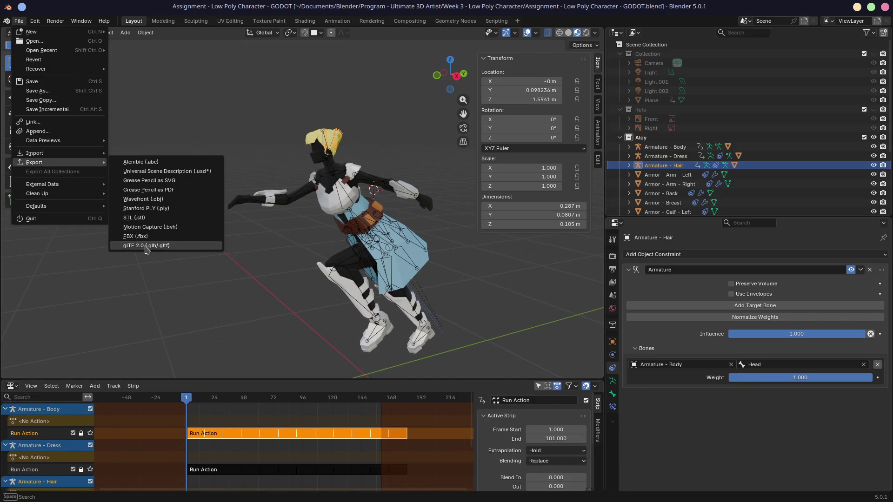
mouse_move(34, 162)
click(165, 251)
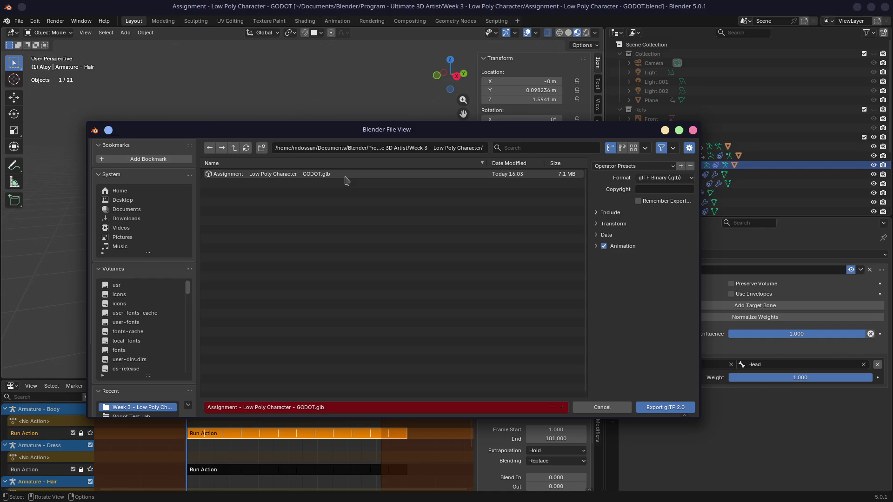
click(139, 209)
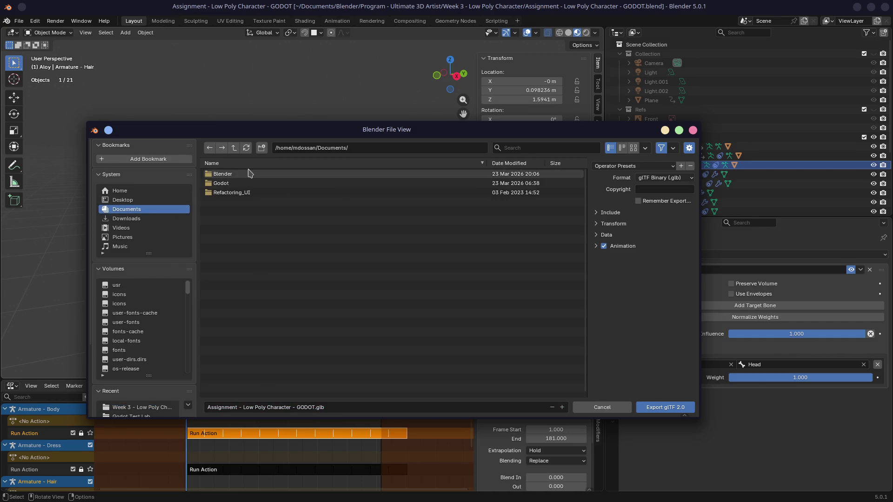
click(230, 182)
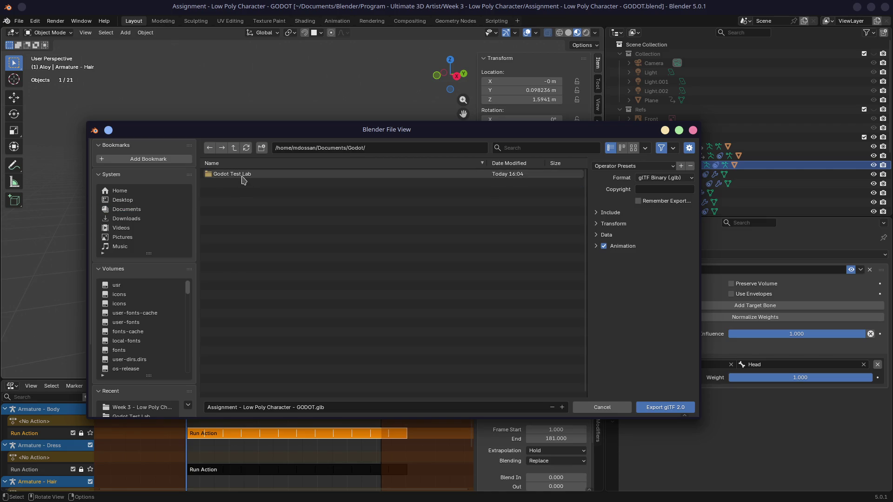
click(242, 178)
click(237, 175)
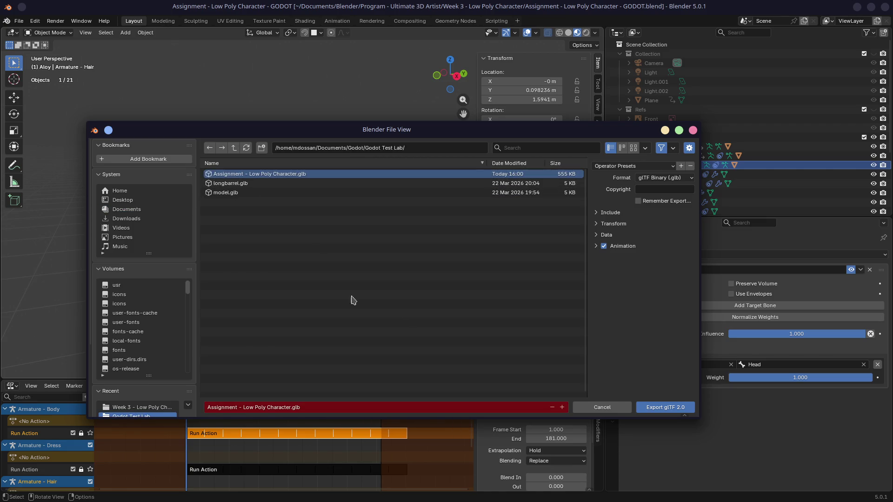
click(668, 409)
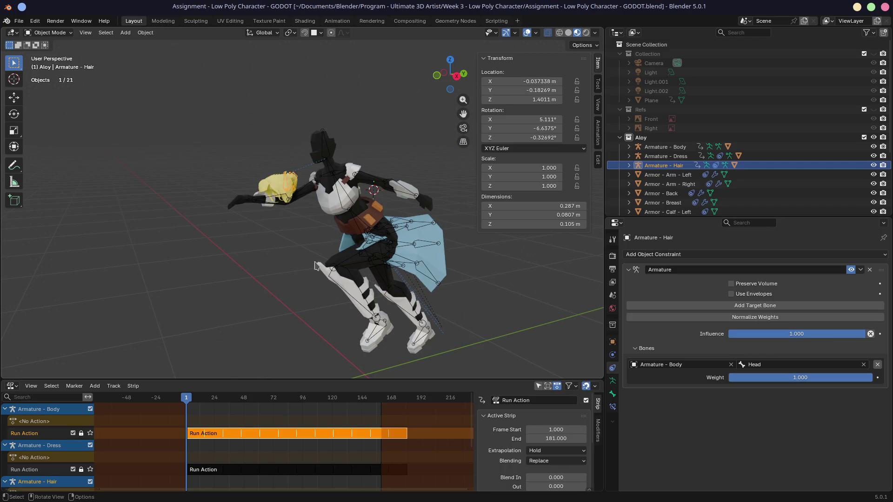
- Undo the hair displacement, save the .blend, and orbit the reimported character in Godot before returning to Blender
key(ctrl+z)
key(ctrl+z)
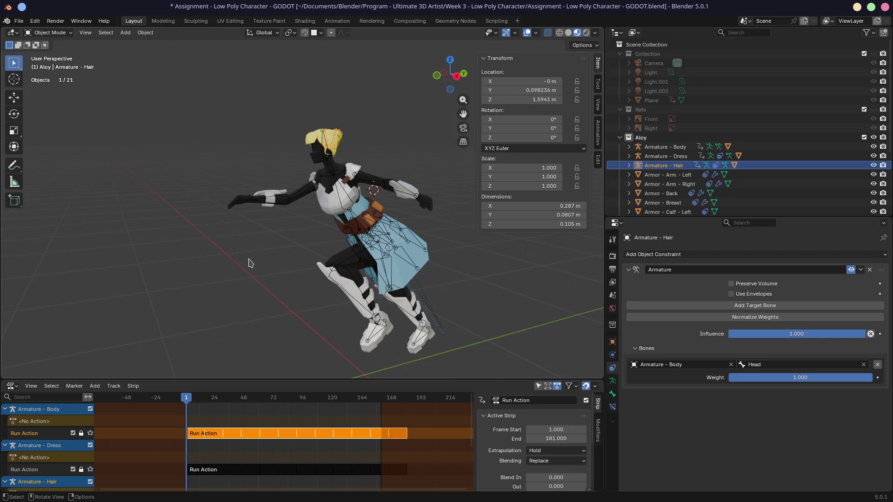
key(ctrl+s)
key(alt+Tab)
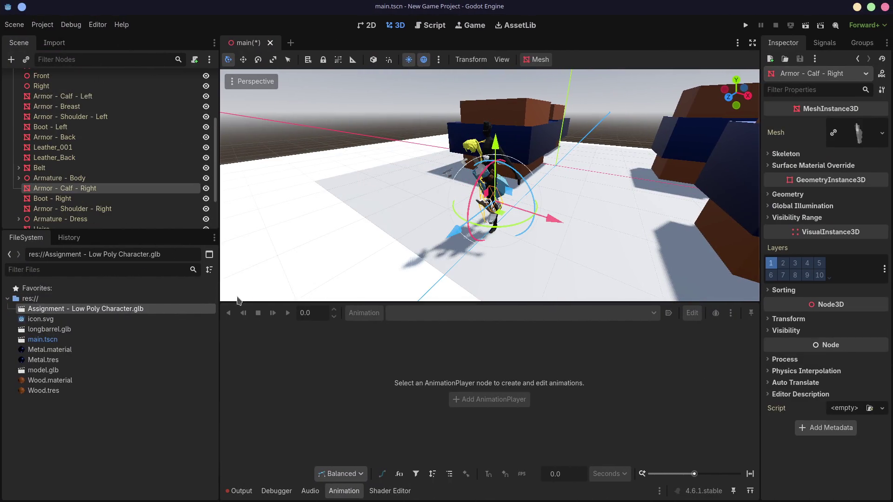
mouse_move(557, 167)
middle_down()
mouse_move(417, 152)
mouse_move(488, 164)
middle_up()
scroll(531, 167, up, 3)
scroll(558, 170, up, 3)
scroll(566, 171, up, 2)
middle_drag(565, 171, 420, 161)
scroll(488, 161, down, 5)
scroll(459, 154, up, 4)
scroll(419, 162, down, 2)
scroll(419, 162, down, 1)
key(alt+Tab)
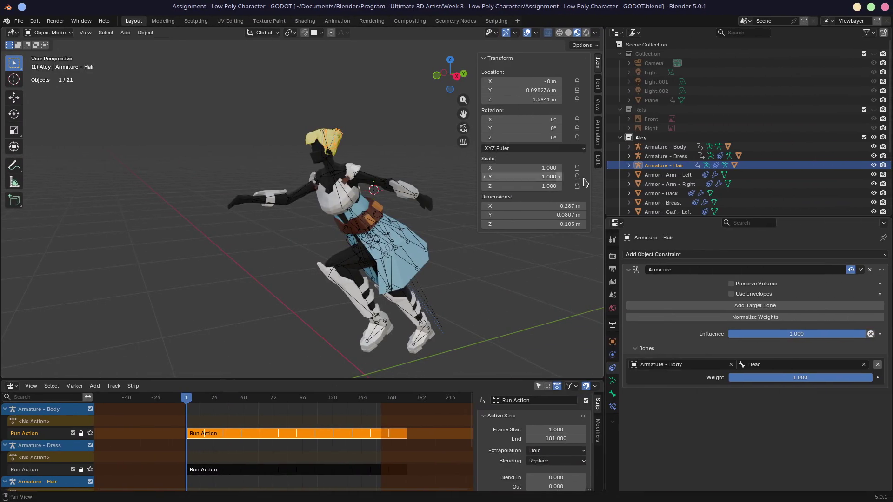
- Set Armature - Body, Armature - Dress and Armature - Hair to Rest Position in their armature data and save
click(667, 148)
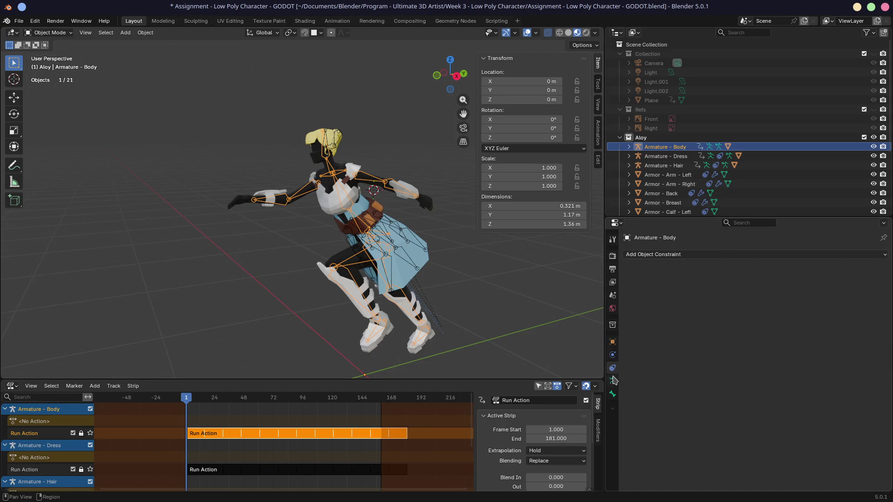
click(612, 380)
click(786, 281)
click(666, 157)
click(778, 285)
click(663, 165)
click(819, 283)
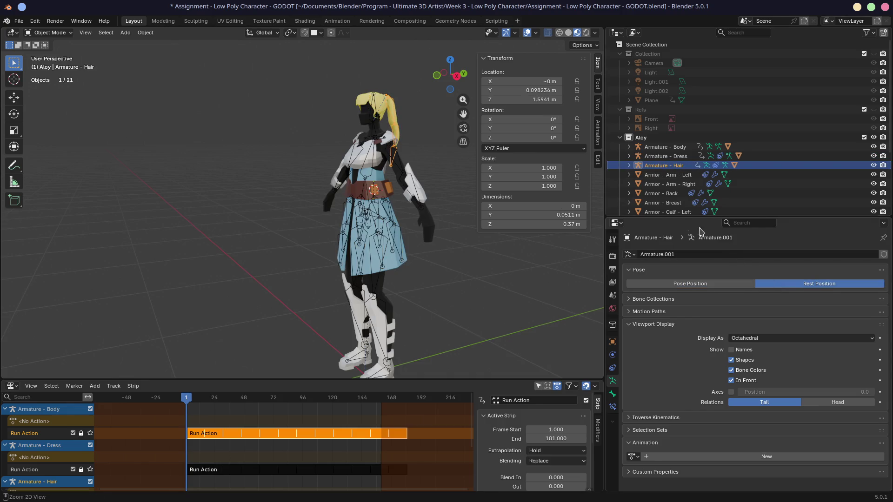
key(ctrl+s)
click(19, 20)
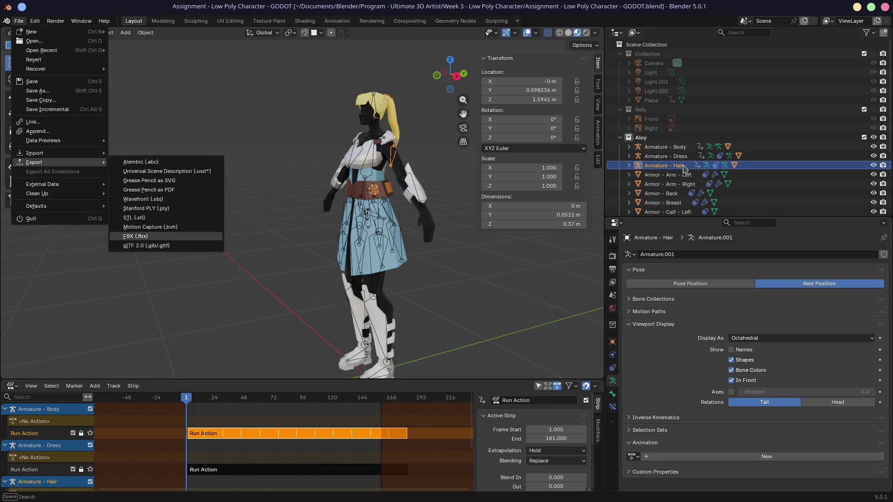
- Export glTF 2.0 over Assignment - Low Poly Character.glb in Godot Test Lab and switch to the Godot editor
click(171, 248)
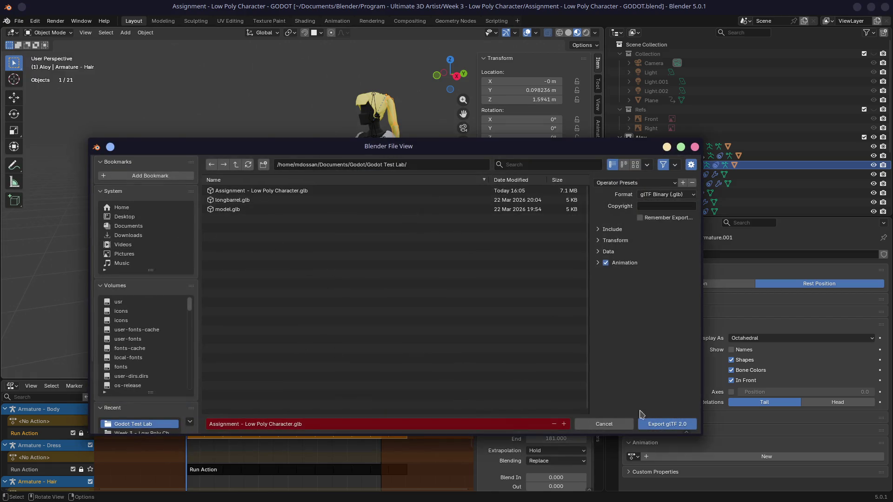
click(663, 423)
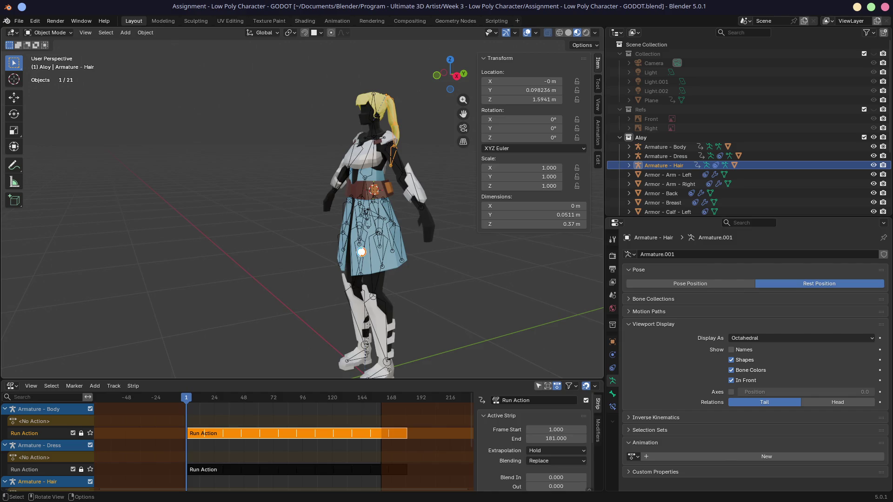
key(ctrl+alt+Right)
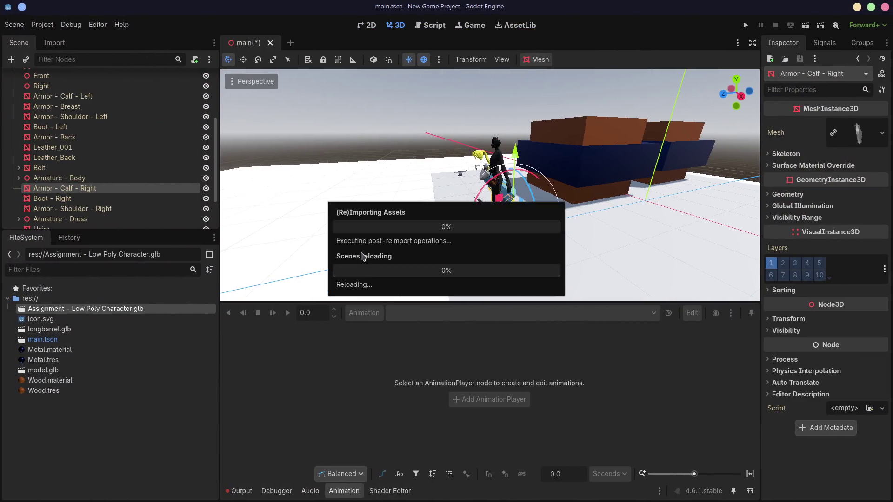
- Save the main scene and reimport the character .glb so it gains an AnimationPlayer with Run Action
key(ctrl+s)
middle_drag(422, 226, 427, 184)
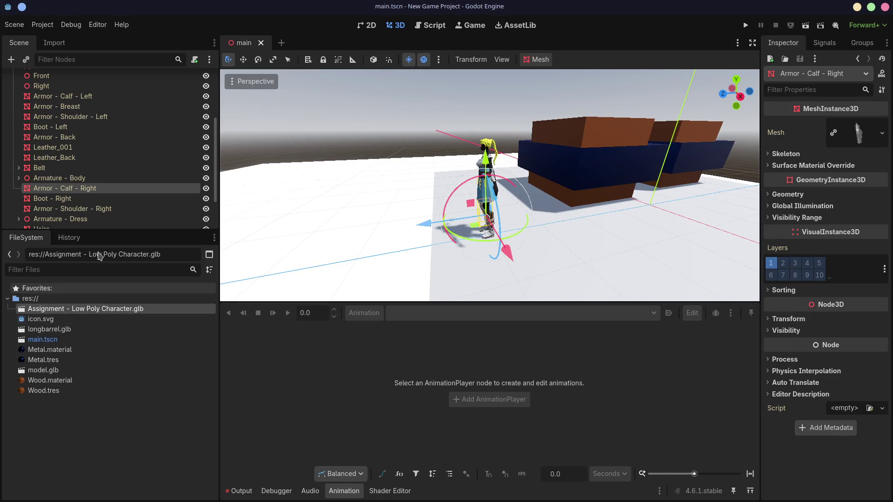
double_click(97, 309)
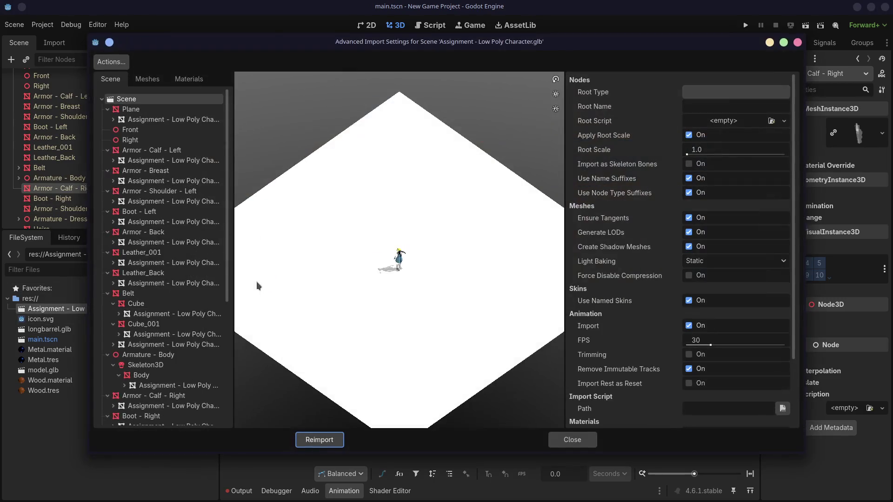
scroll(168, 254, down, 3)
scroll(168, 254, down, 3)
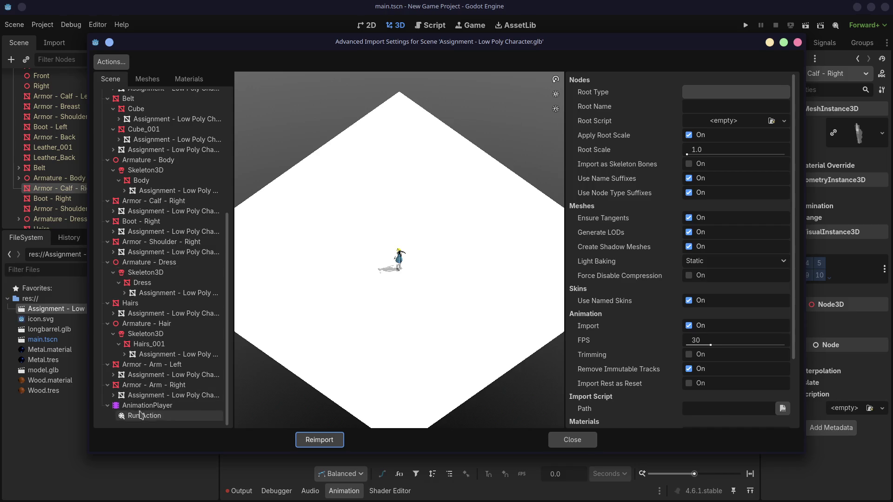
click(319, 440)
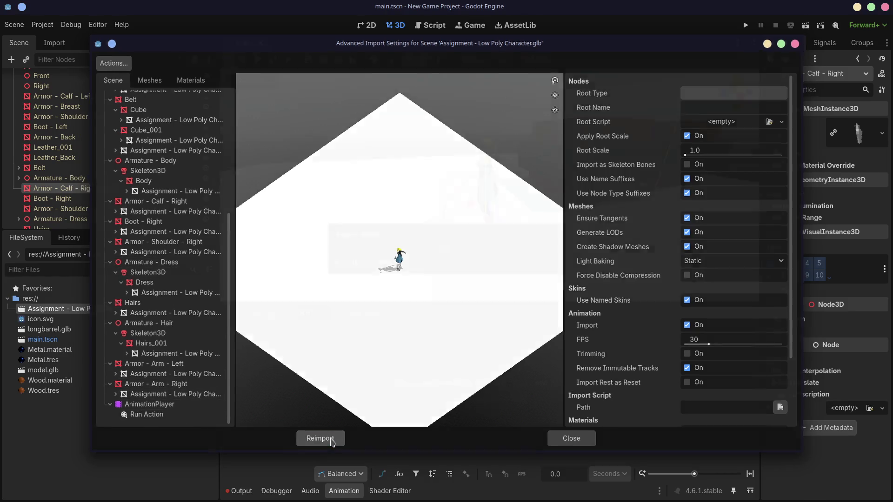
scroll(91, 174, up, 3)
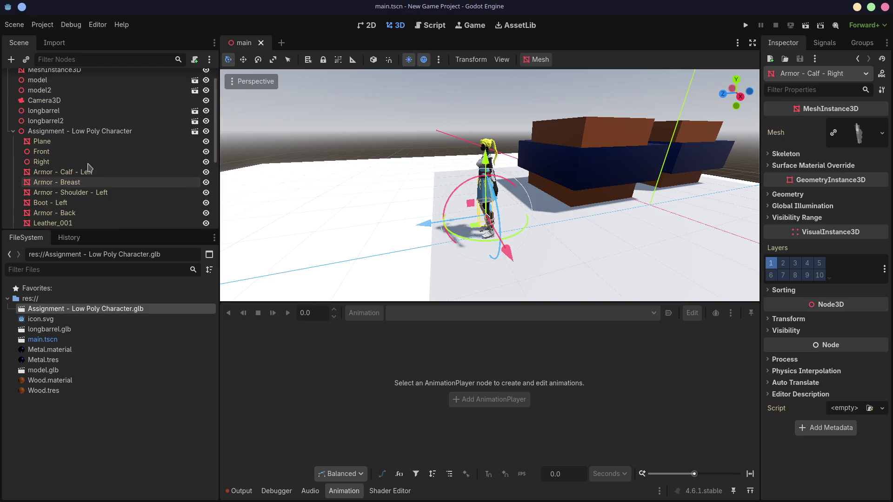
click(80, 132)
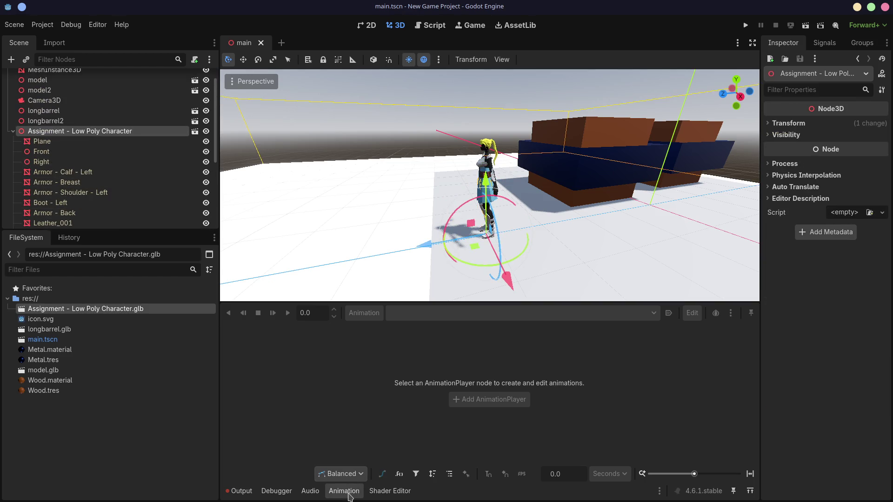
- Select the character's AnimationPlayer and resize the Animation panel to show its tracks
click(343, 491)
scroll(84, 182, down, 5)
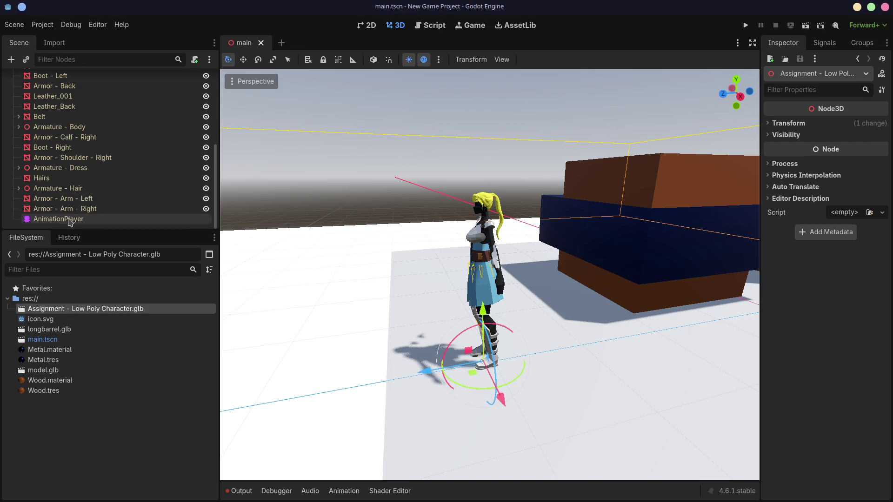
click(70, 219)
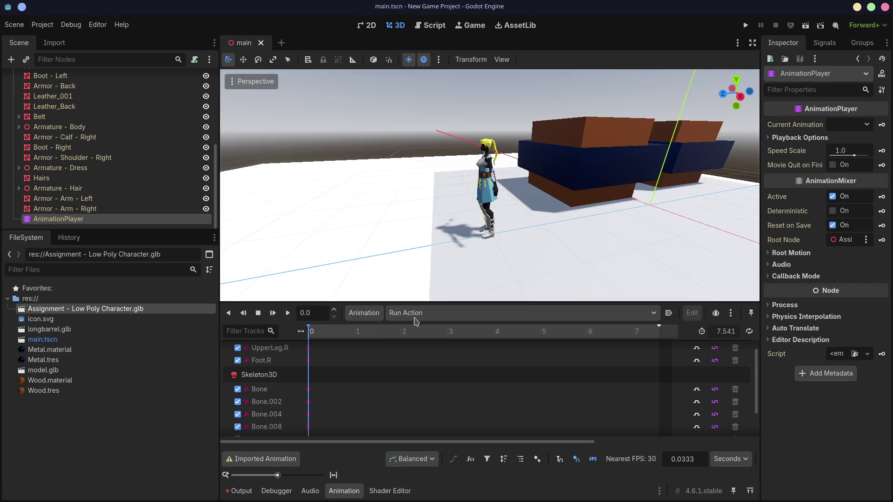
drag(408, 302, 406, 161)
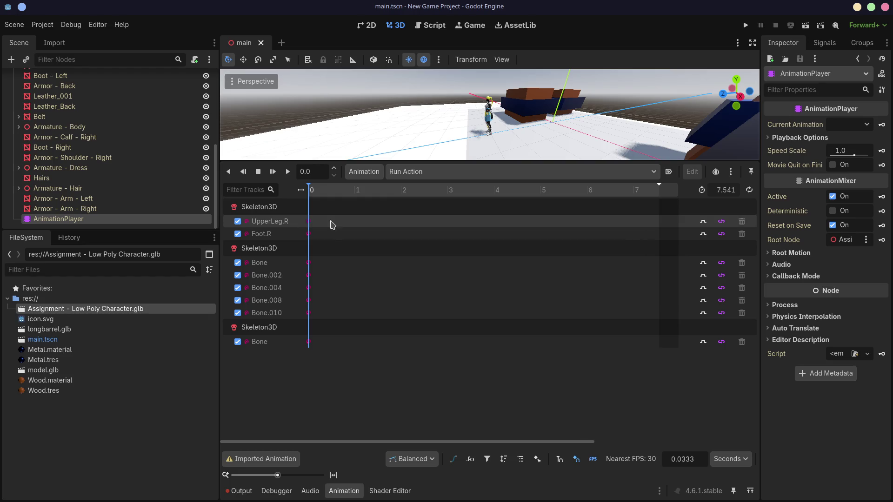
mouse_move(309, 222)
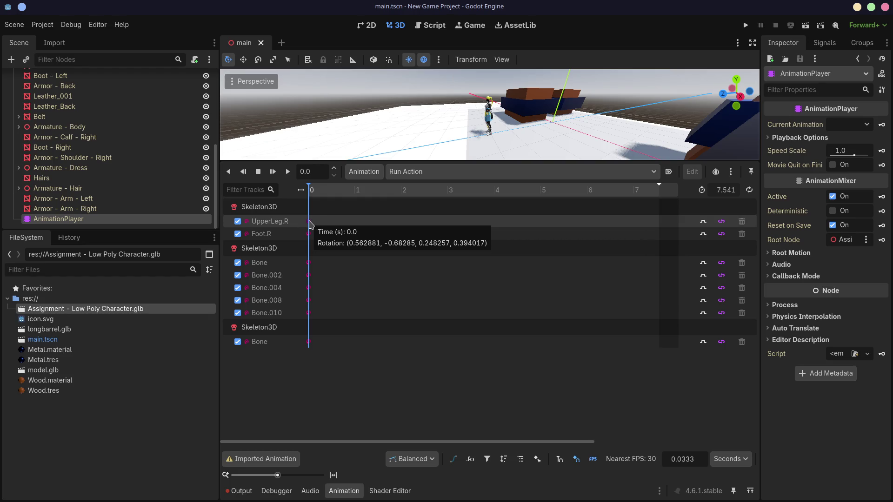
drag(343, 161, 341, 171)
drag(489, 241, 488, 224)
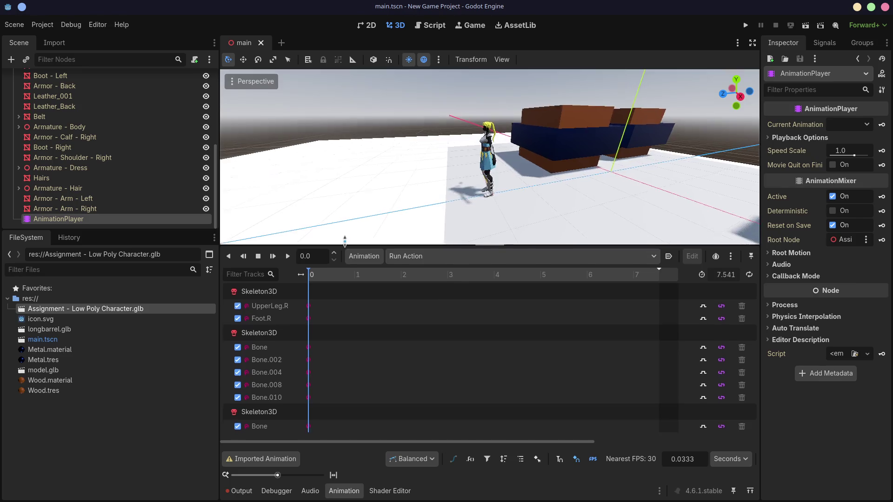
- Play Run Action through to its 7.54-second end, then rewind it to the first frame
click(403, 235)
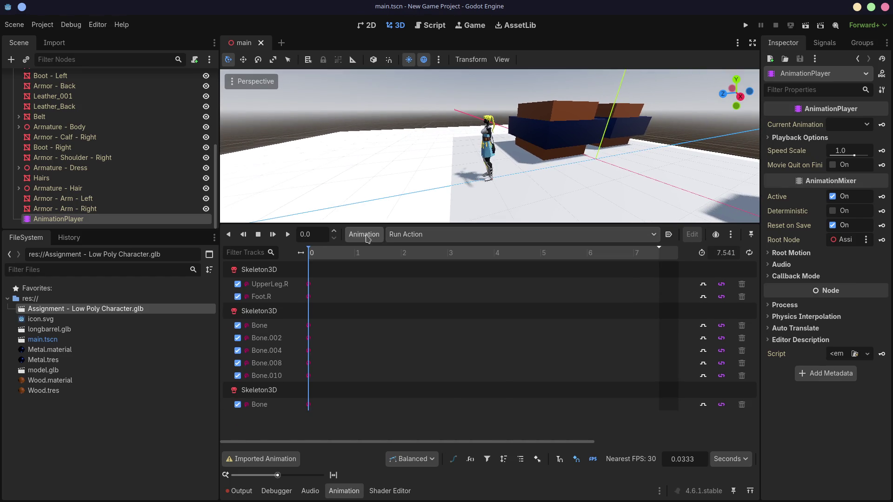
click(366, 239)
click(366, 238)
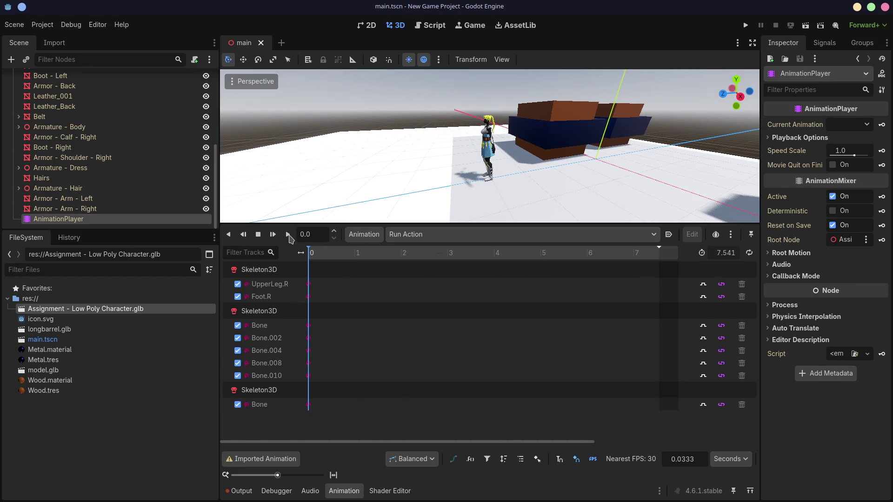
click(287, 235)
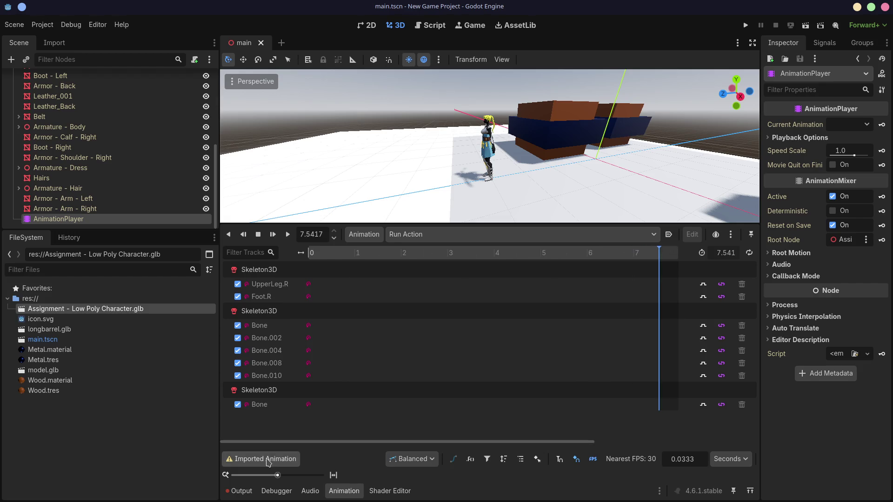
mouse_move(261, 459)
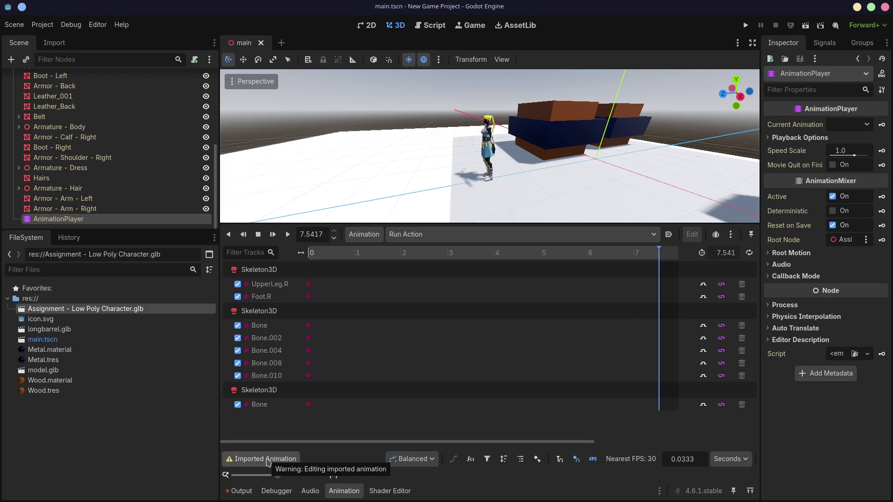
click(258, 235)
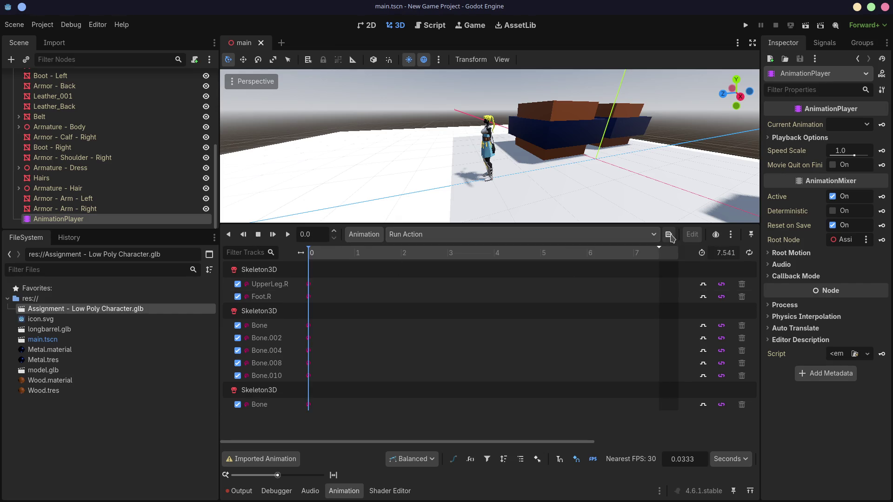
mouse_move(566, 442)
mouse_down()
mouse_move(627, 439)
mouse_move(508, 424)
mouse_up()
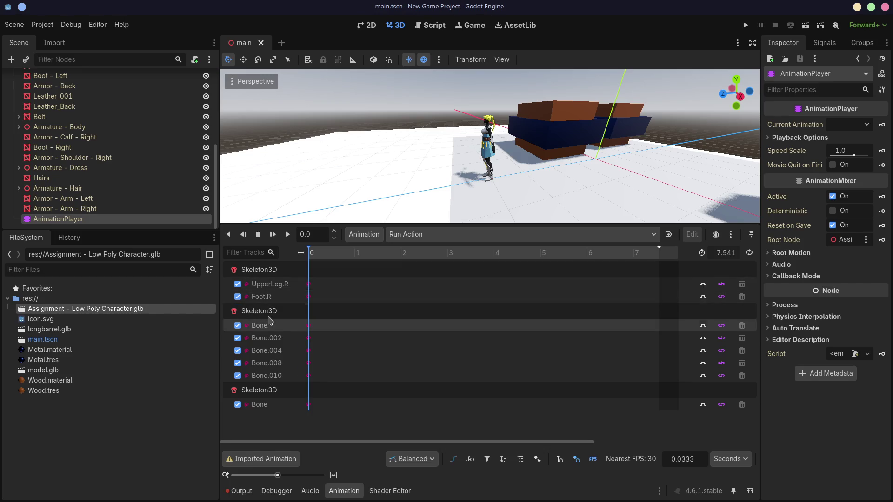
- Reveal the Skeleton3D nodes driven by the bone tracks and confirm Run Action is the player's only animation
click(267, 325)
scroll(417, 178, up, 5)
scroll(416, 178, up, 3)
scroll(409, 179, down, 4)
scroll(408, 176, up, 2)
scroll(408, 175, up, 1)
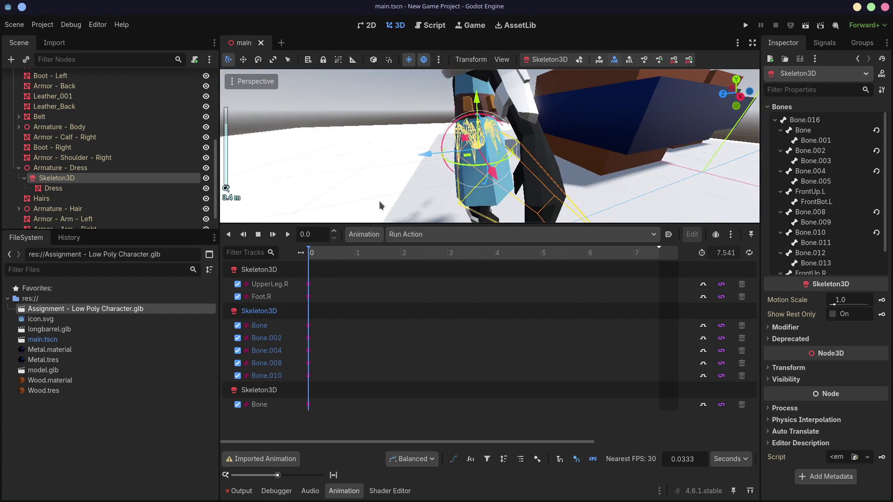
click(279, 284)
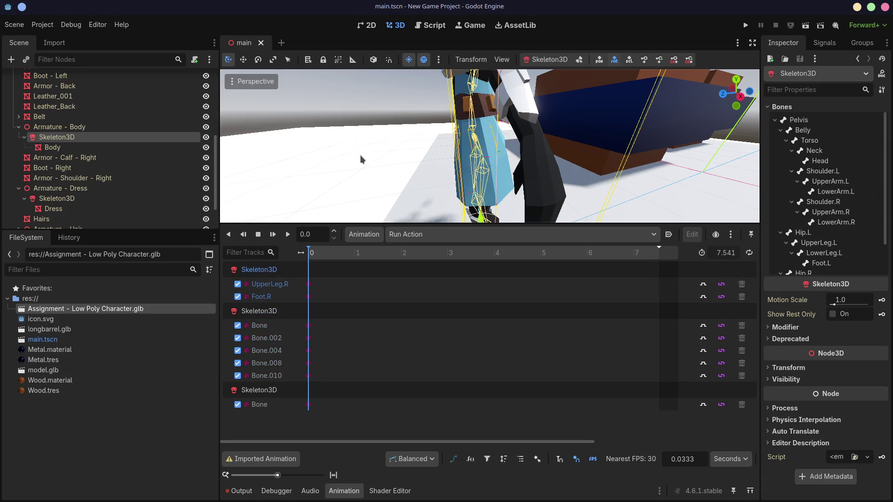
scroll(370, 155, down, 3)
scroll(379, 160, down, 2)
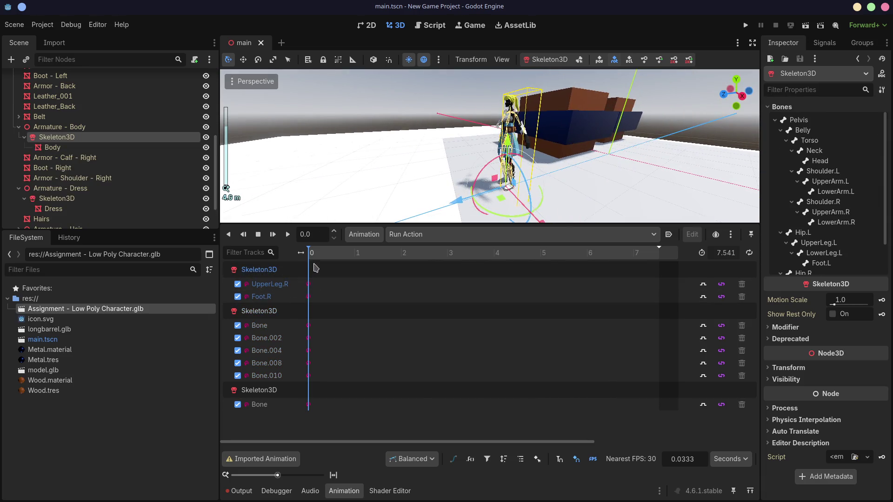
click(427, 237)
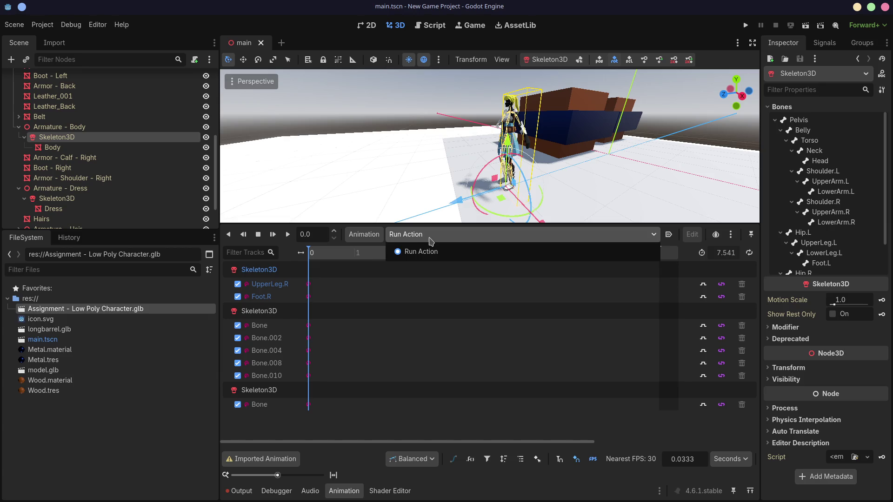
click(427, 249)
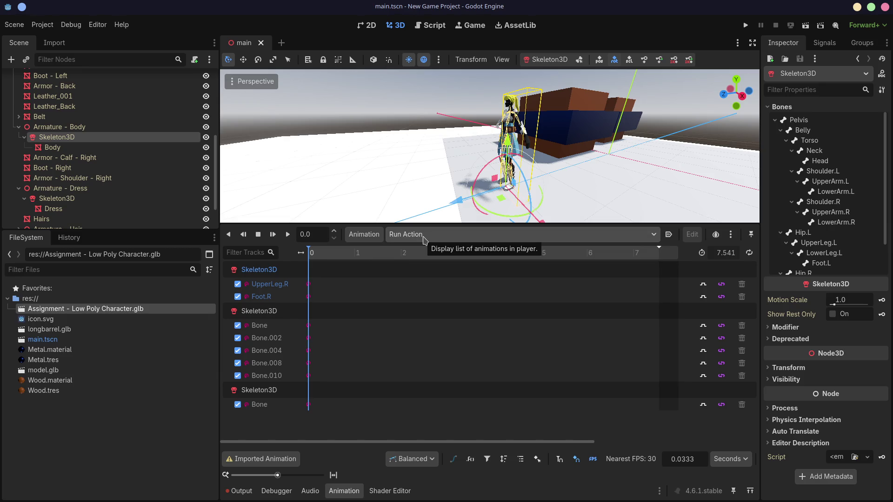
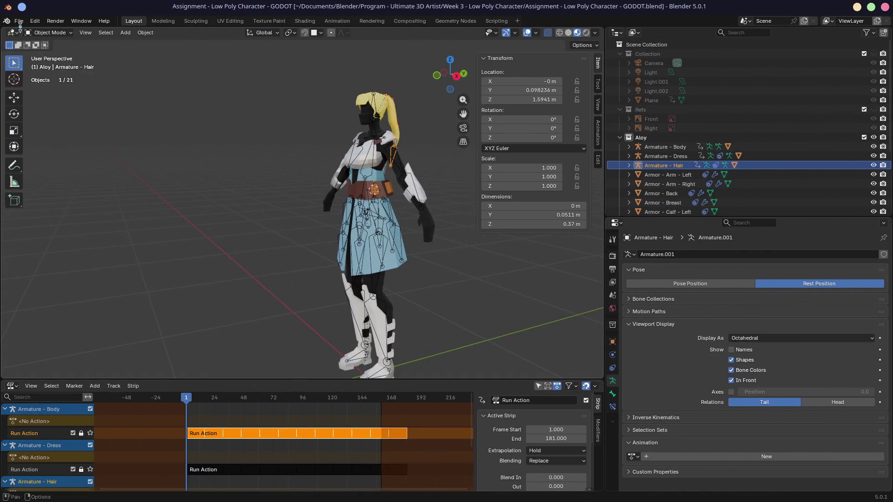
- Enlarge the NLA editor and start a glTF 2.0 export of the character
drag(280, 379, 279, 169)
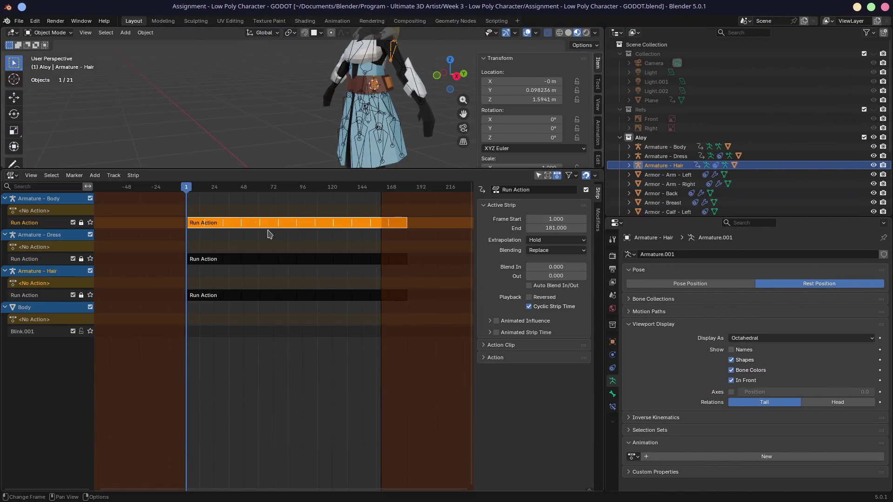
click(19, 20)
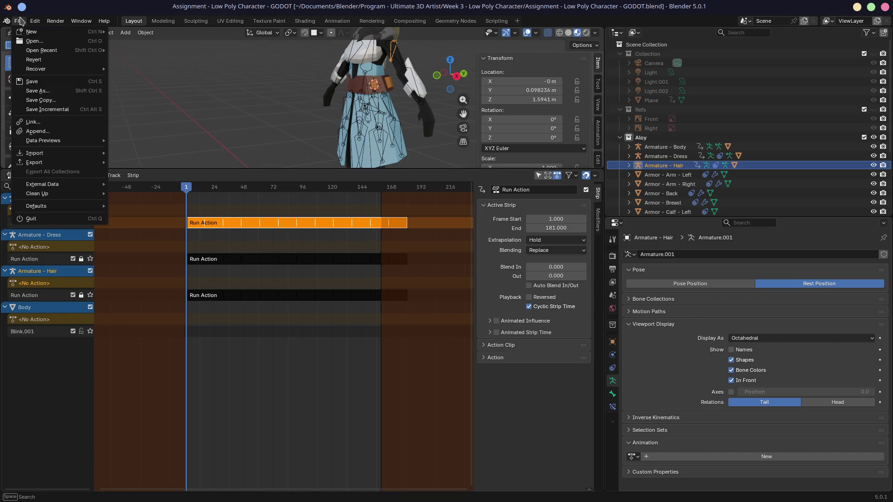
mouse_move(34, 162)
click(139, 249)
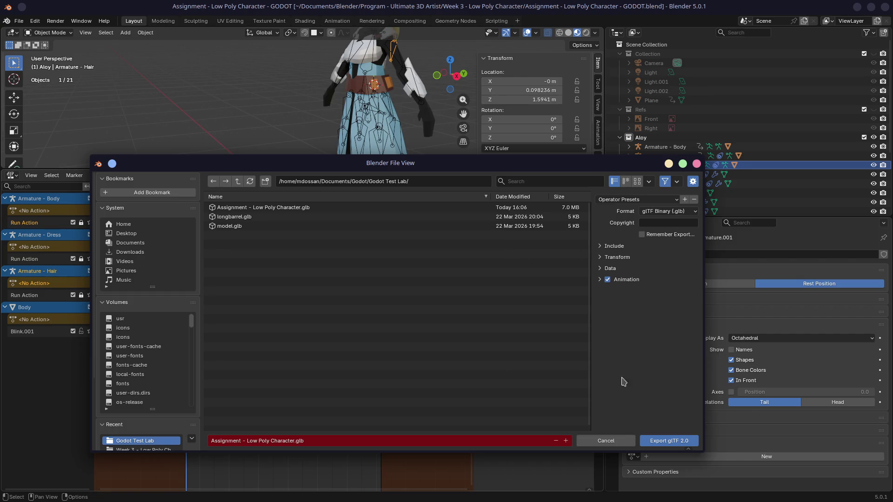
click(600, 280)
- Set Animation Mode to Actions and run the export, which fails with a Python error
click(664, 294)
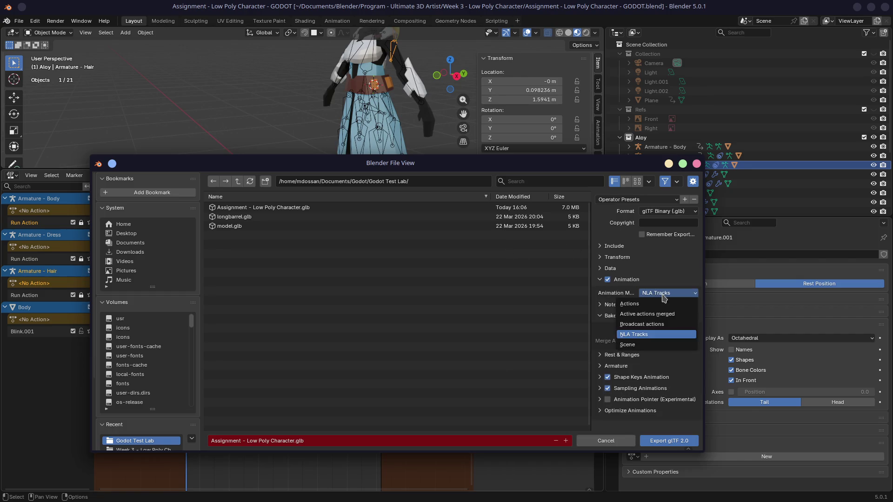
click(638, 305)
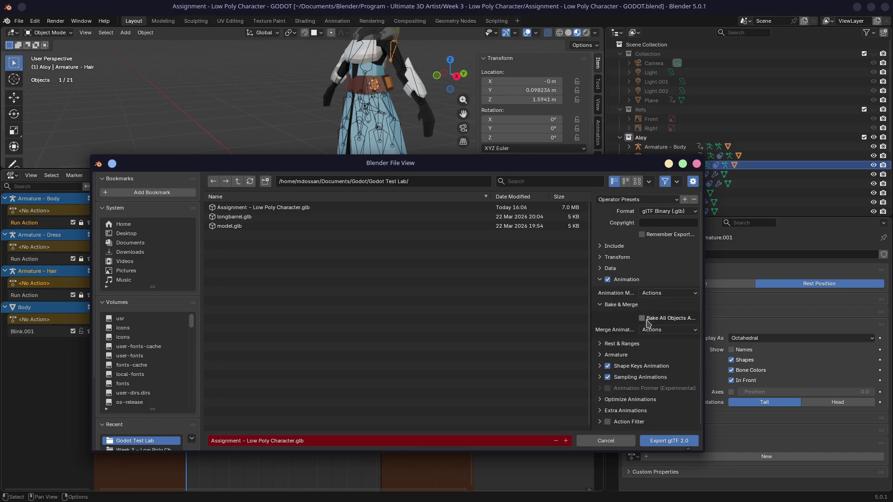
drag(704, 303, 799, 303)
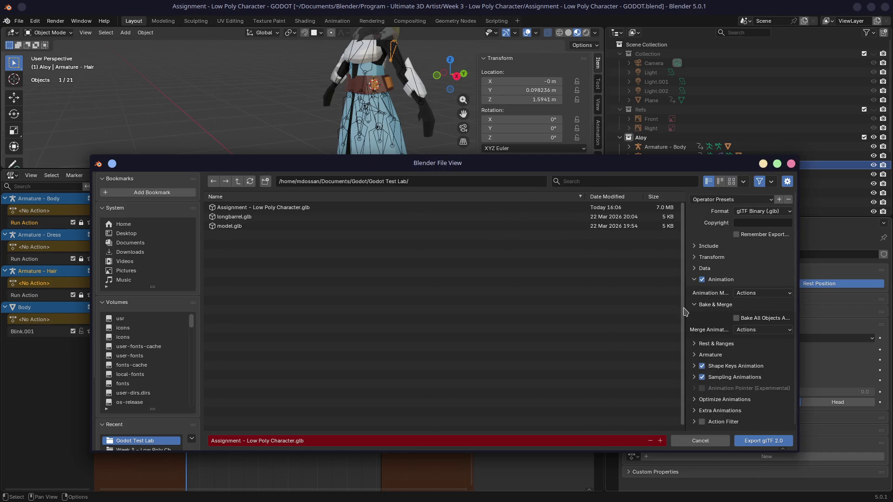
drag(686, 305, 532, 305)
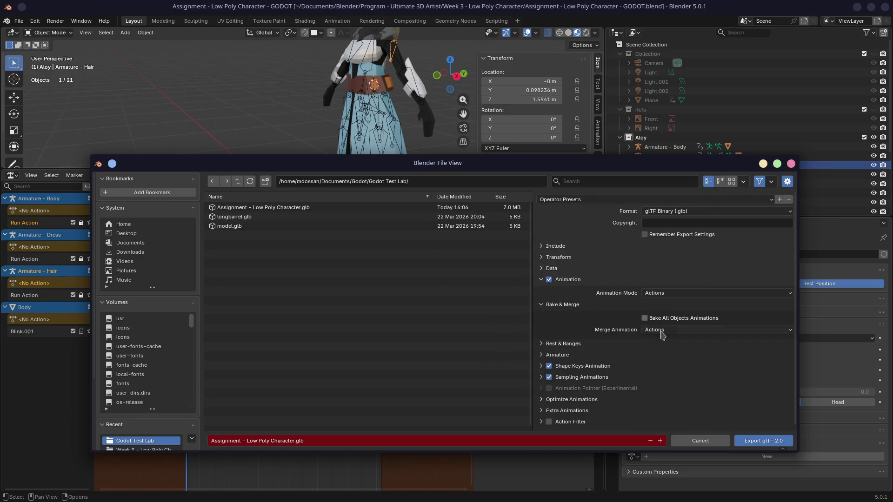
click(763, 441)
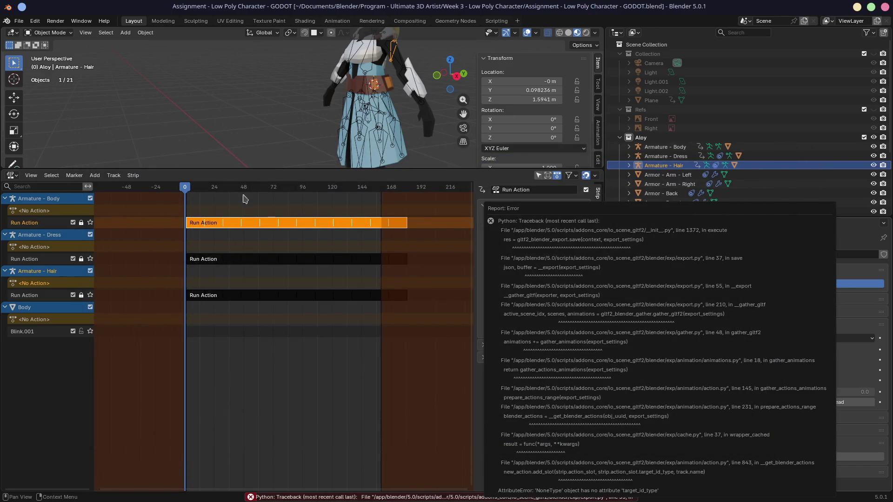
- Start a new glTF export with Bake All Objects Animations enabled
click(19, 21)
mouse_move(34, 162)
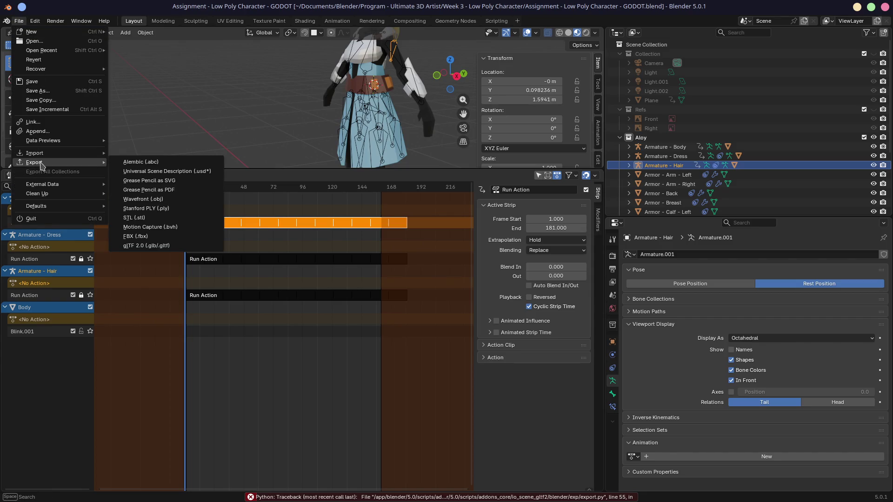
click(148, 246)
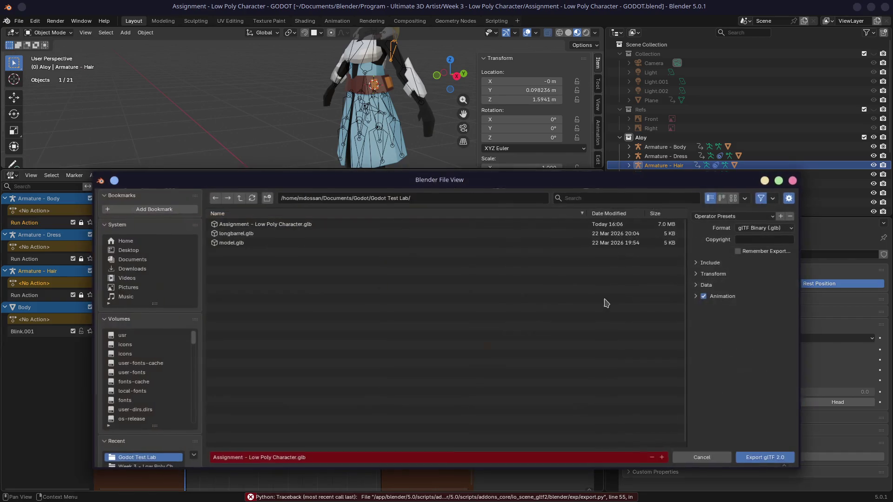
click(700, 297)
click(738, 336)
- Keep Merge Animation on Actions and export again, producing the same traceback
click(756, 347)
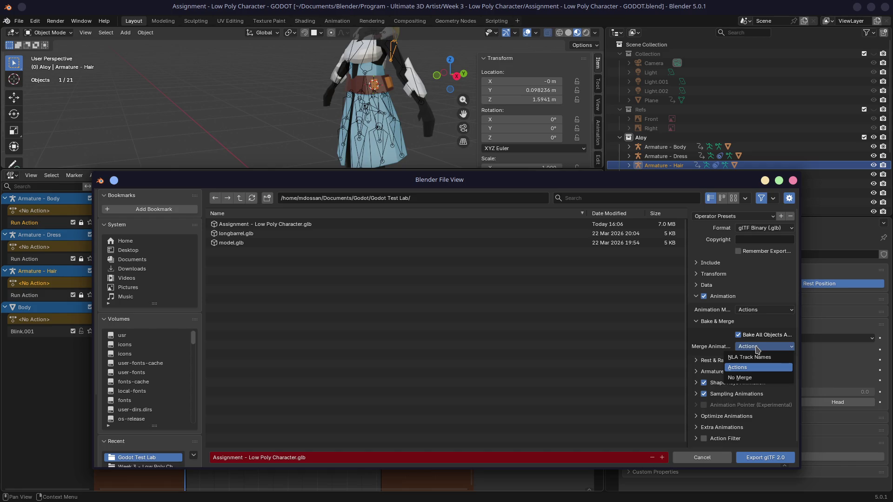
click(757, 367)
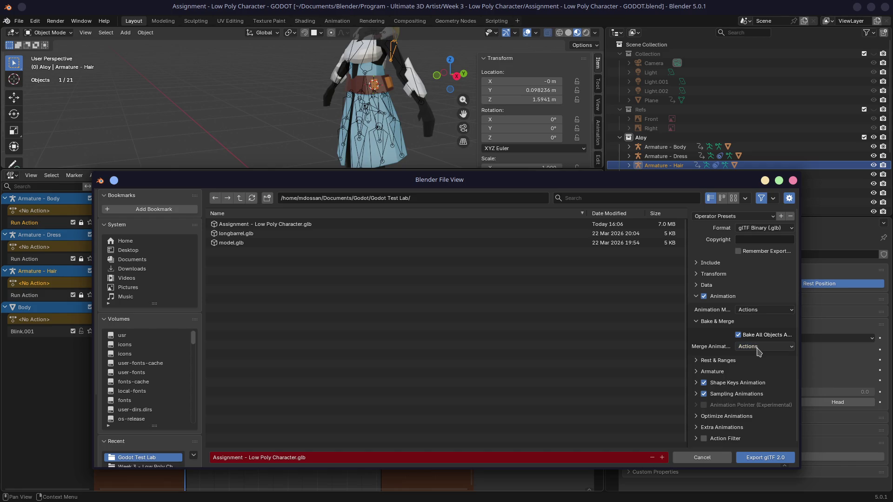
click(763, 459)
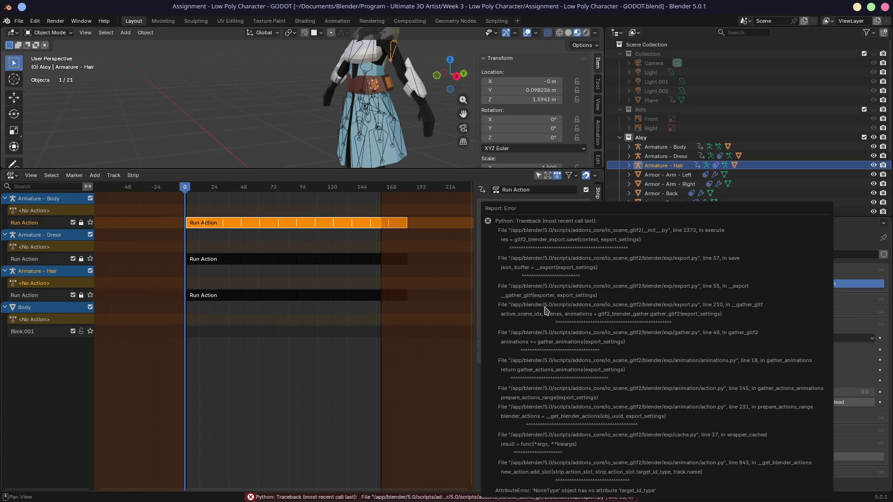
click(19, 20)
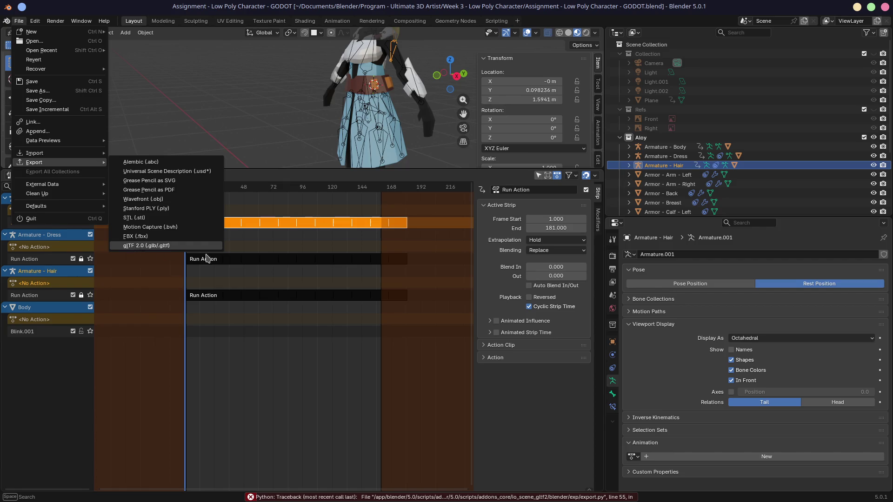
- Review the Animation, Armature and Rest & Ranges export sections without changing them
mouse_move(34, 163)
click(177, 249)
click(701, 314)
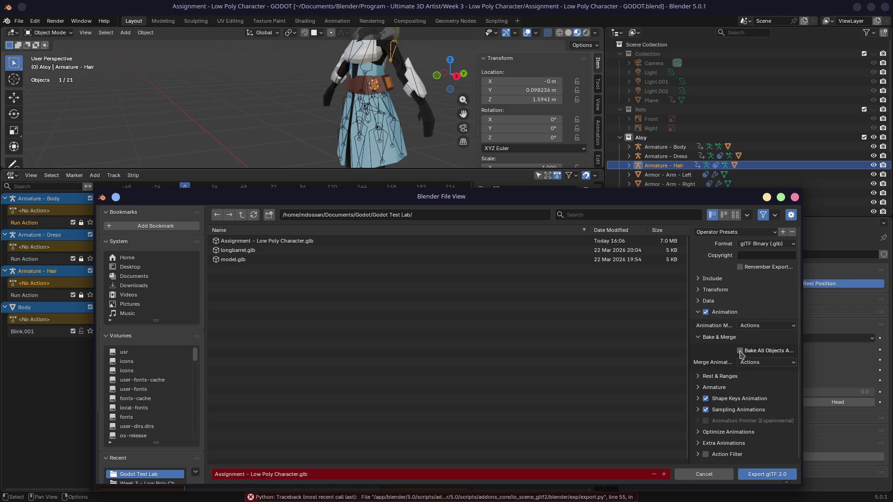
click(699, 387)
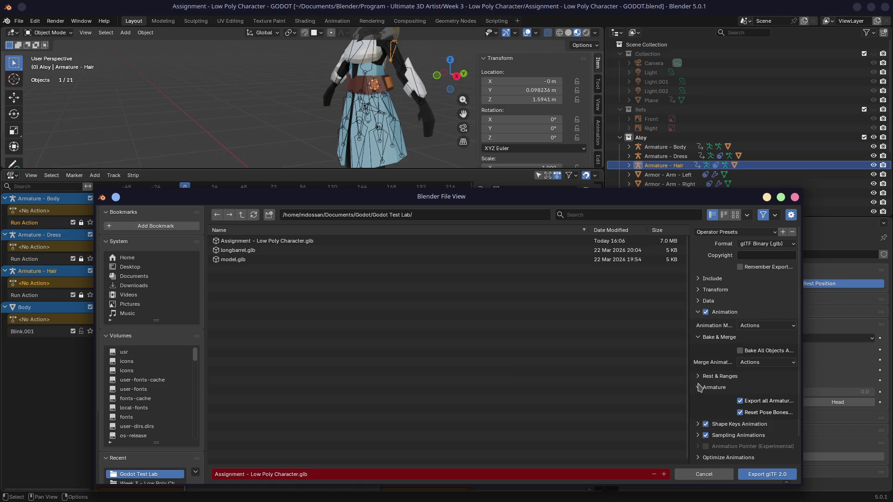
click(700, 387)
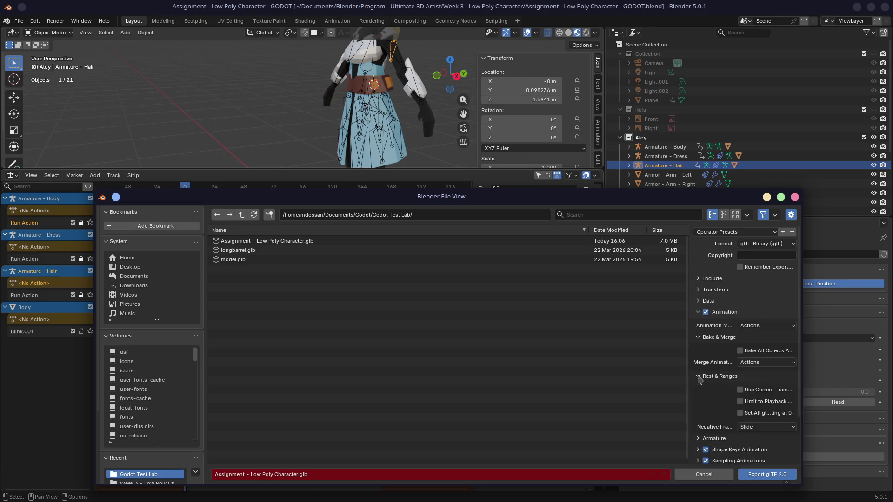
click(699, 377)
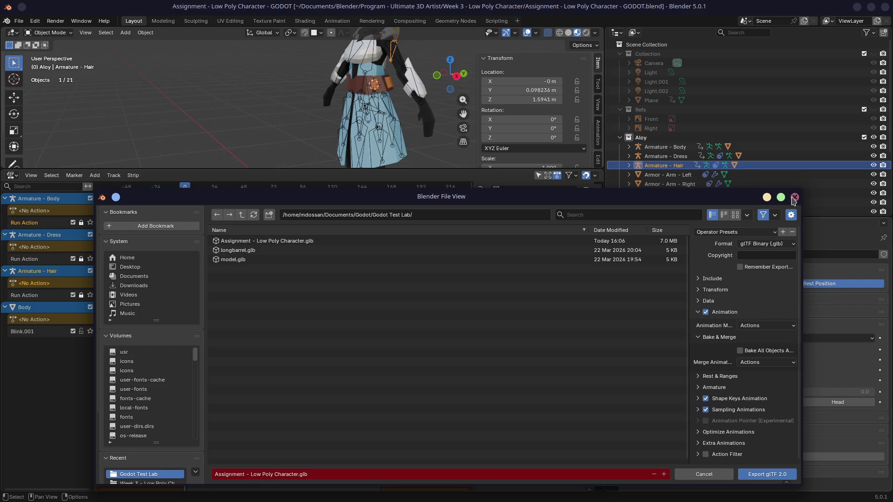
- Close the export window without exporting and save the blend file
click(793, 197)
key(ctrl+s)
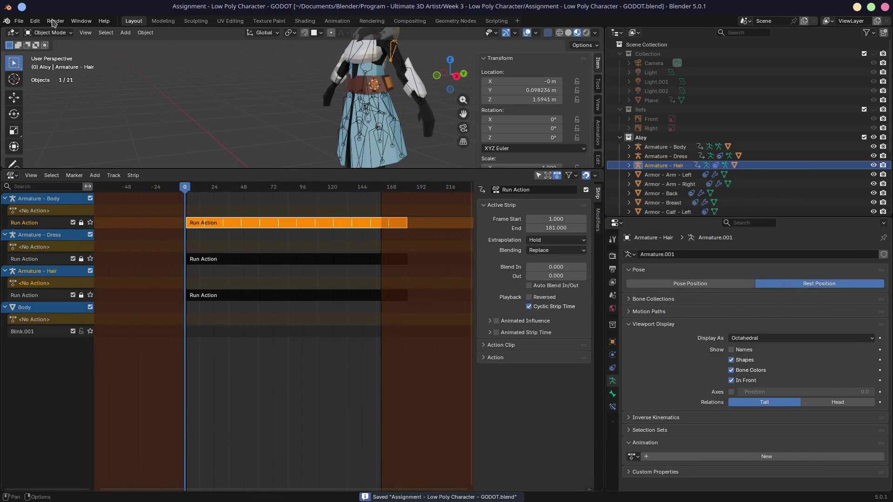
- Bring up a fresh glTF export window set to binary .glb in the Godot test folder
click(18, 21)
mouse_move(35, 162)
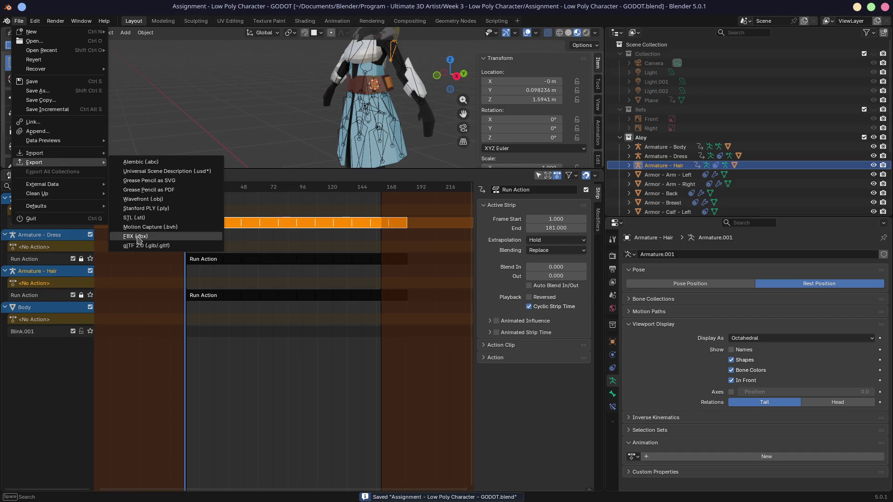
click(174, 249)
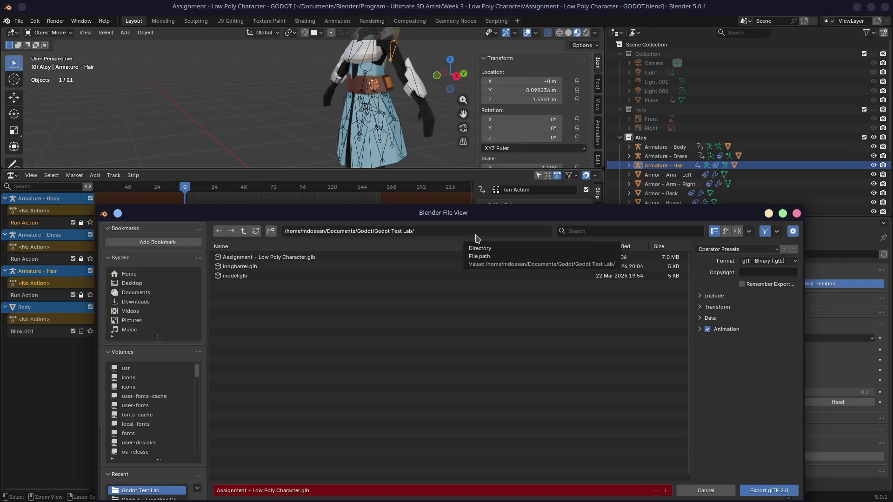
click(19, 20)
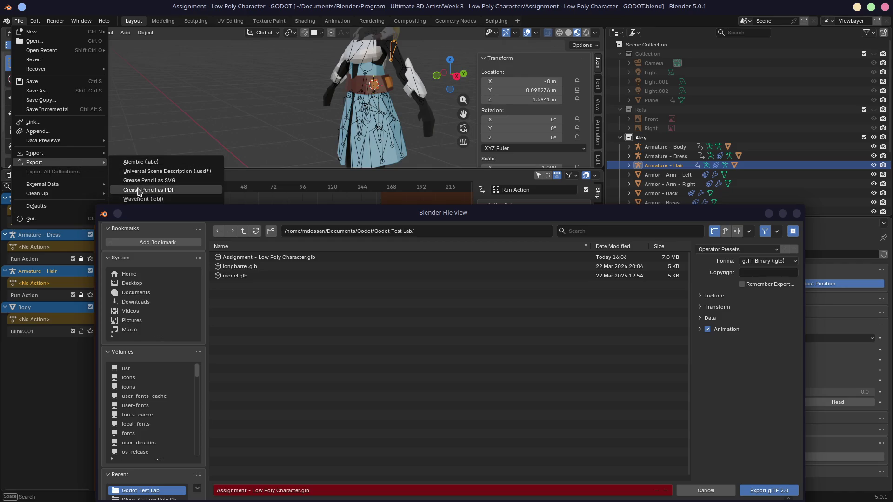
mouse_move(34, 162)
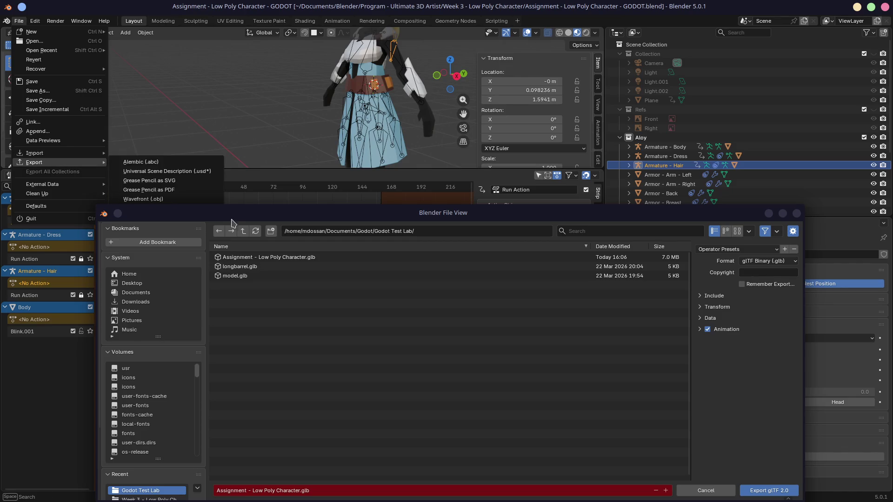
- Maximize and restore the export window, then move it higher on screen
double_click(265, 215)
double_click(458, 9)
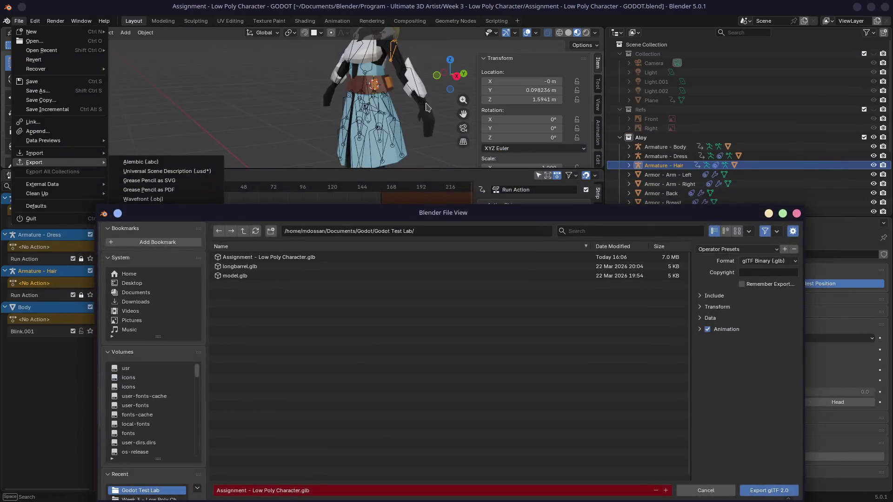
drag(433, 211, 417, 106)
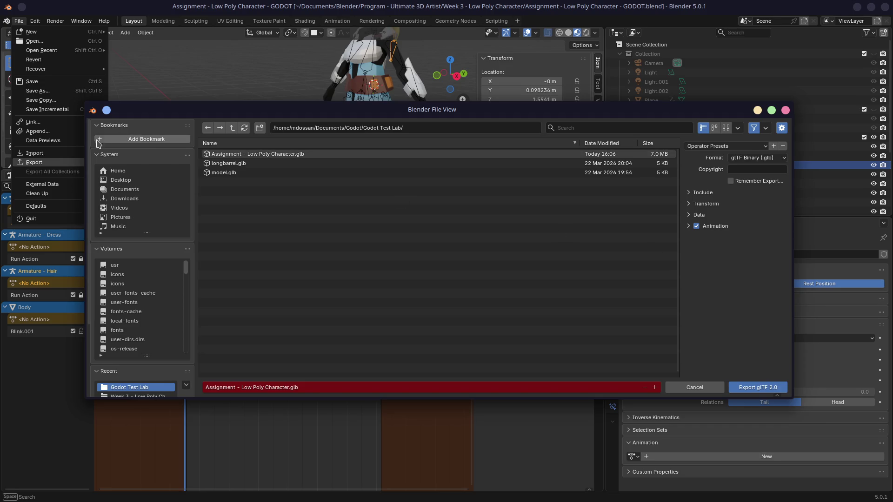
- Save the current export settings as a preset named Test Export Settings
click(761, 147)
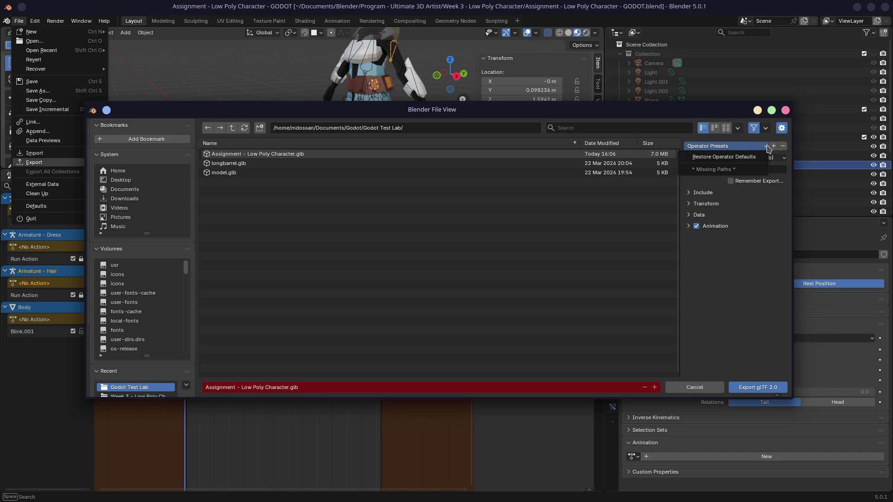
click(774, 150)
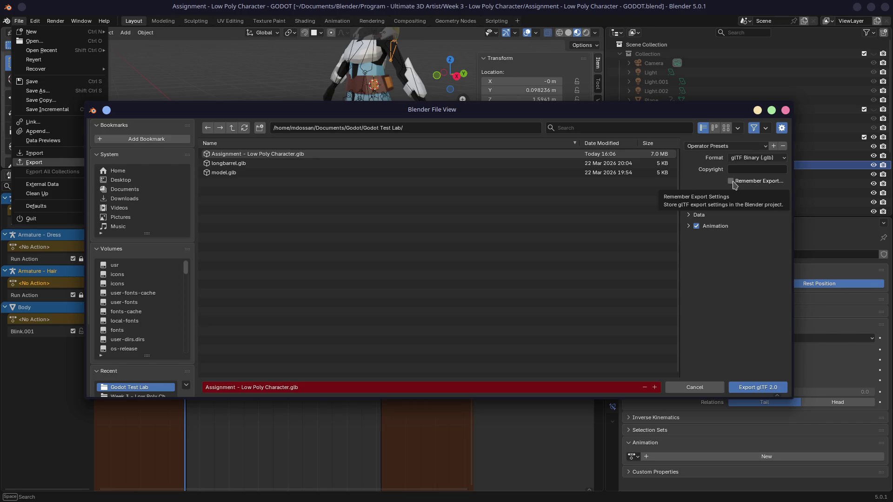
click(773, 145)
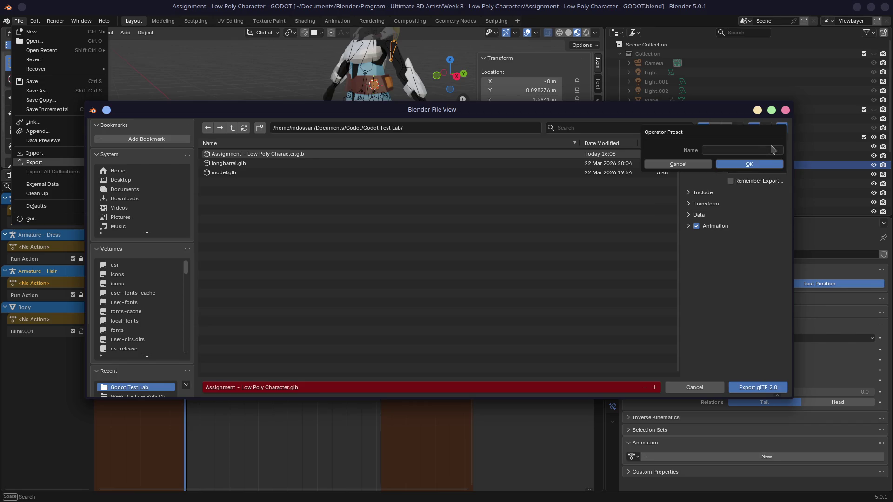
click(725, 150)
text(Test Export Settings)
click(770, 165)
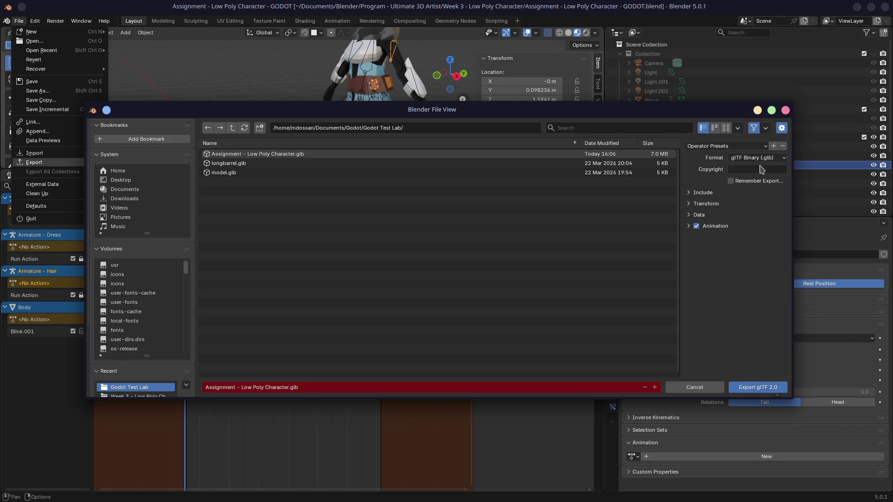
- Apply the Test Export Settings preset, restoring Actions mode, baking and action merging
click(732, 146)
click(728, 169)
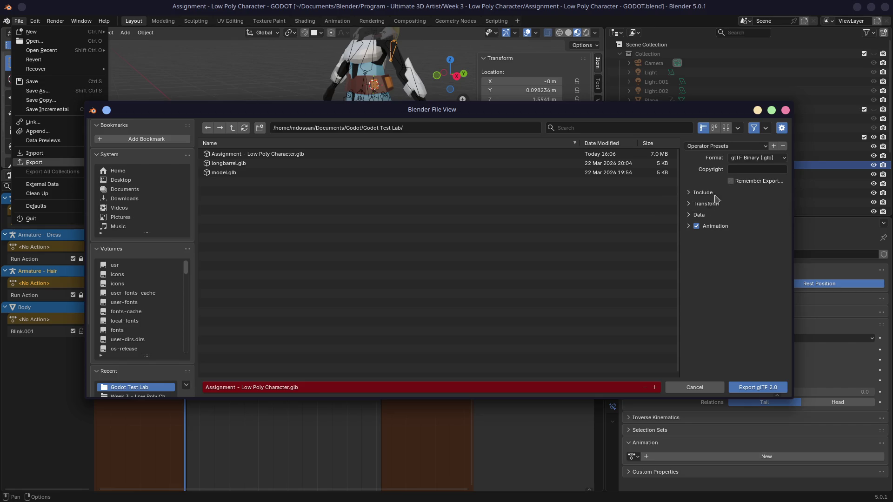
click(700, 230)
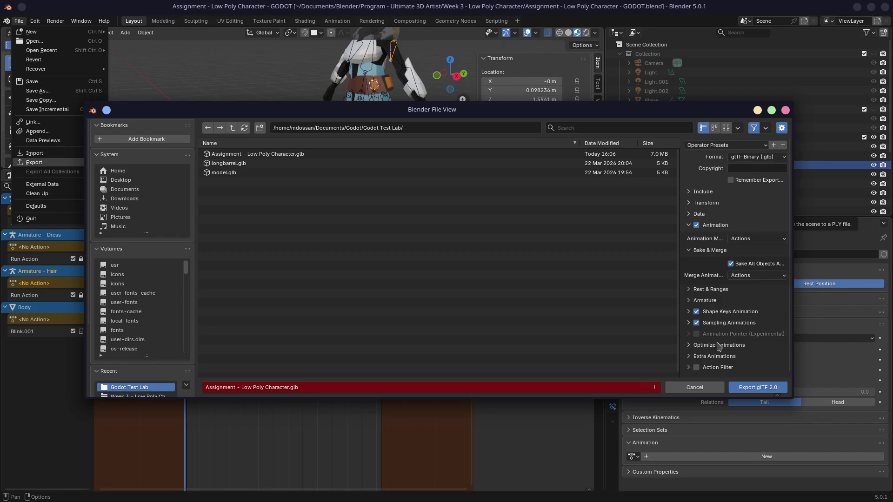
- Switch Animation Mode to NLA Tracks in the widened export settings
drag(677, 241, 616, 231)
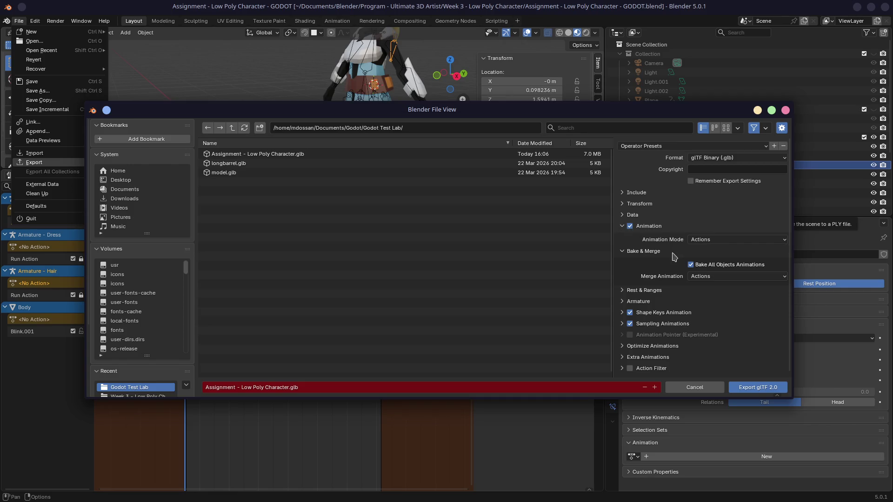
click(707, 240)
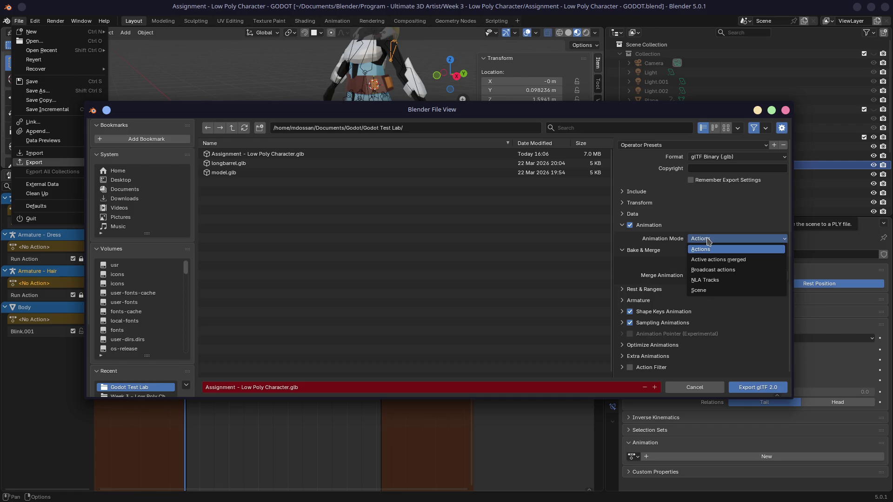
click(707, 280)
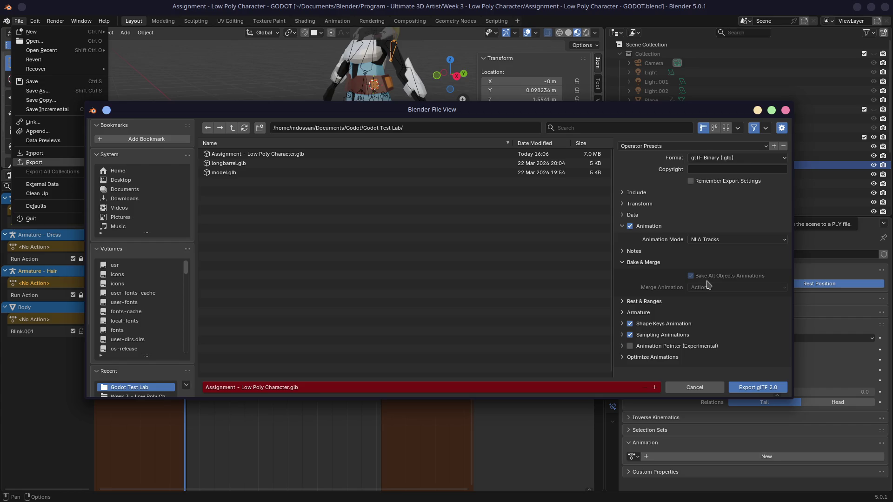
click(623, 252)
- Review the Rest & Ranges, Armature and optimization options, then export Assignment - Low Poly Character.glb
click(622, 263)
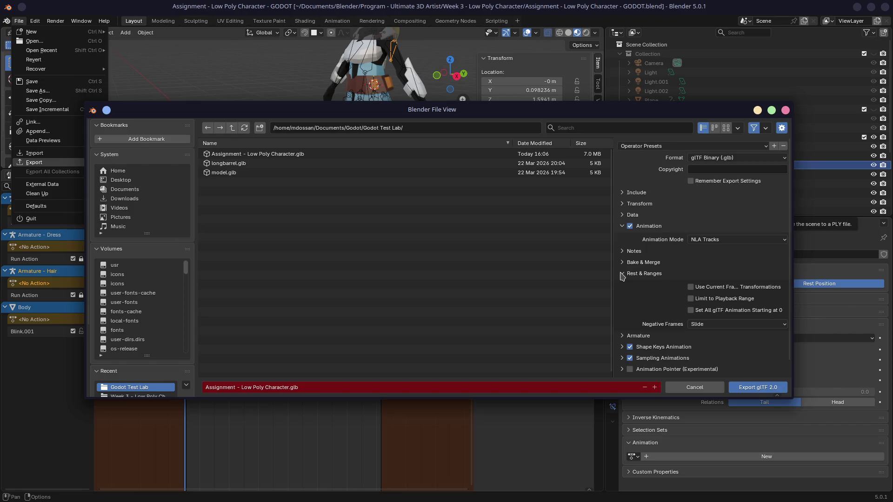
click(621, 274)
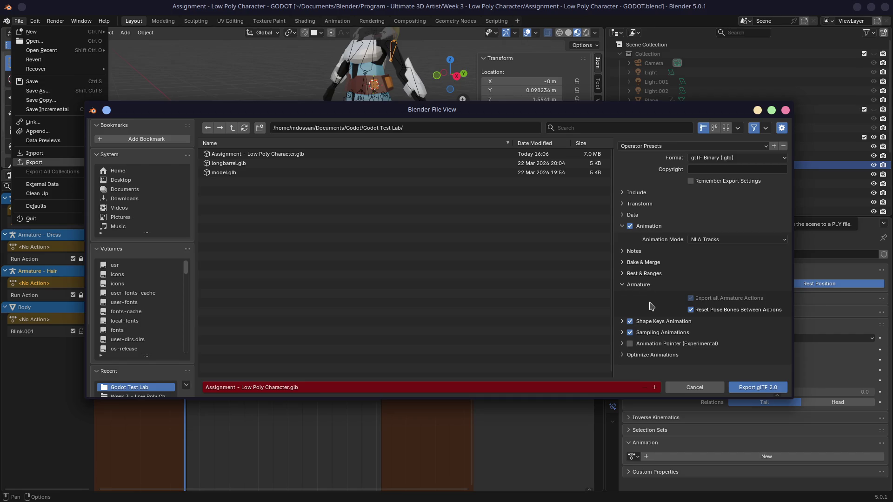
click(623, 355)
scroll(684, 319, down, 1)
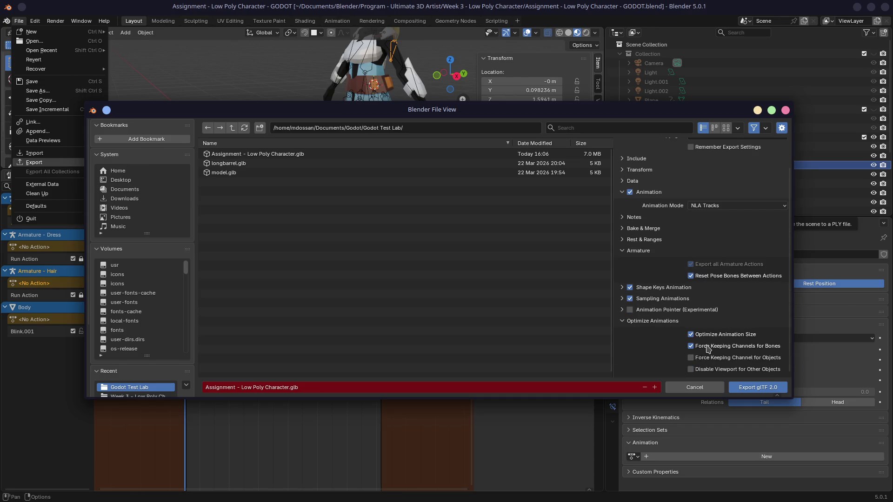
click(623, 320)
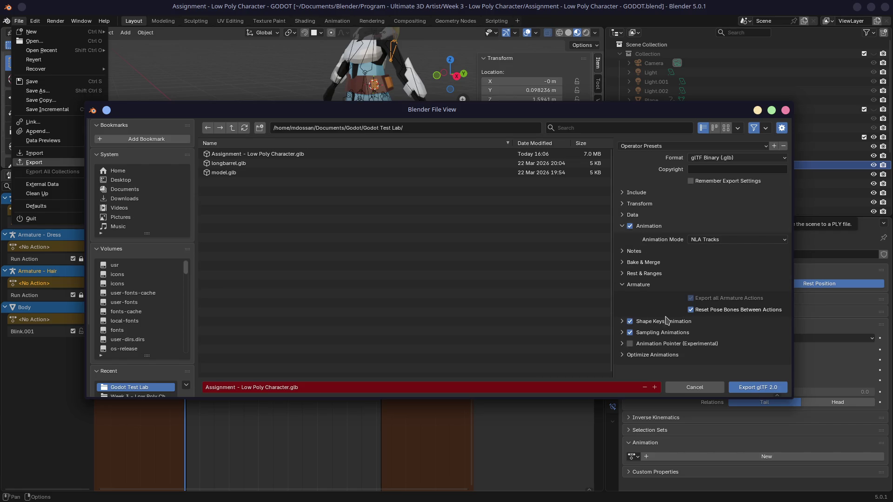
click(749, 387)
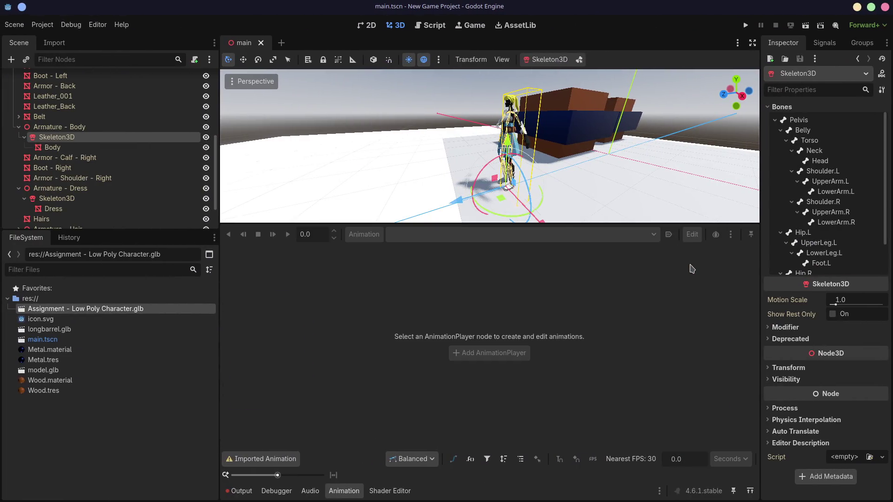
- Reimport the updated character .glb in Godot and select its AnimationPlayer
double_click(137, 309)
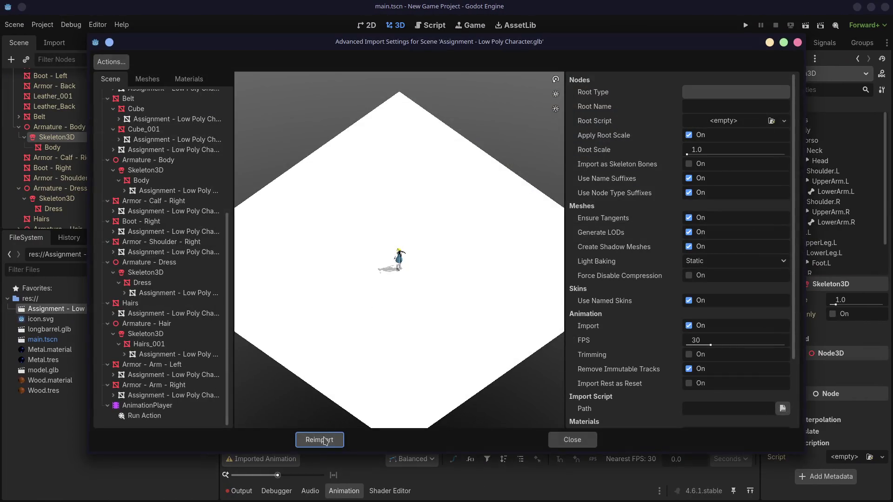
click(319, 439)
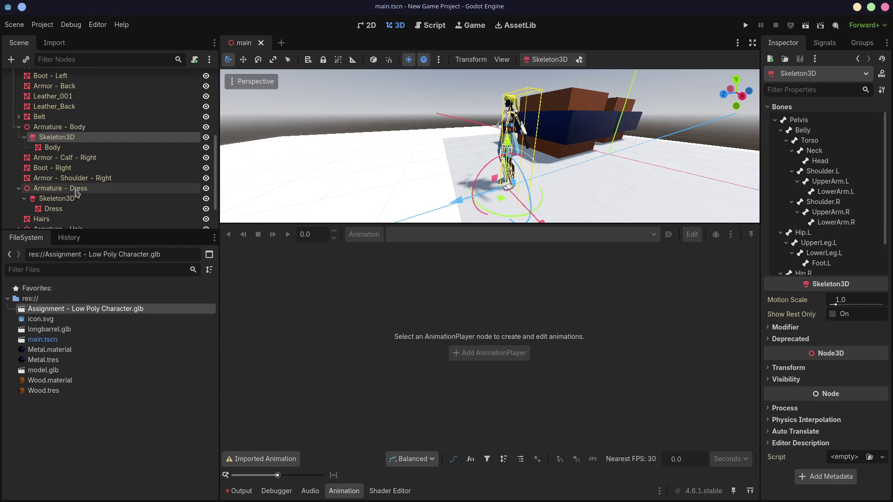
scroll(82, 208, down, 2)
click(62, 219)
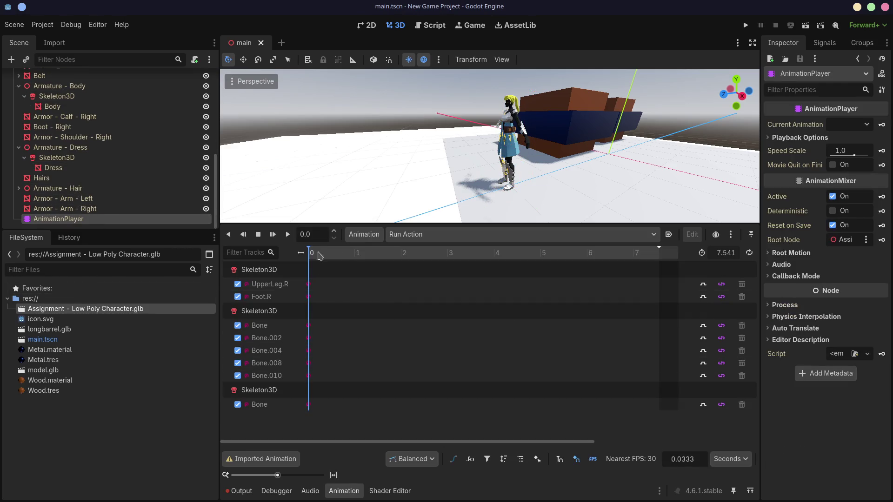
- Scrub through the Run Action timeline and check the animation list
drag(322, 253, 514, 253)
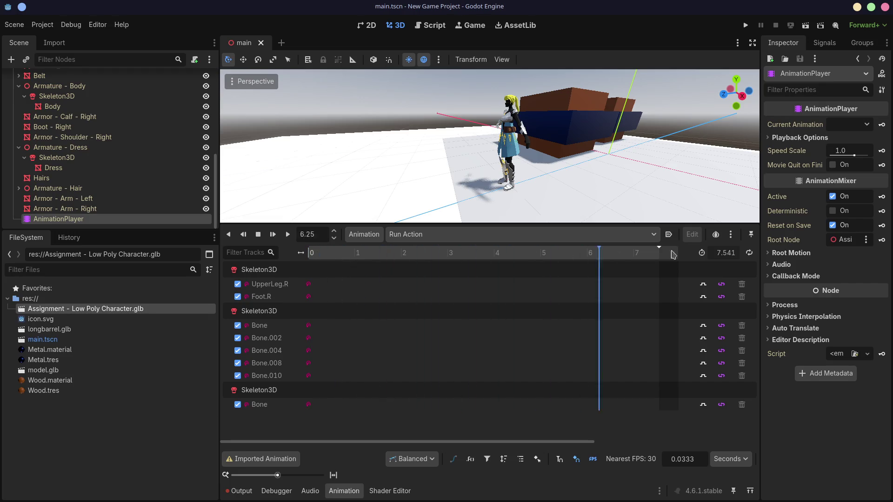
drag(376, 254, 324, 254)
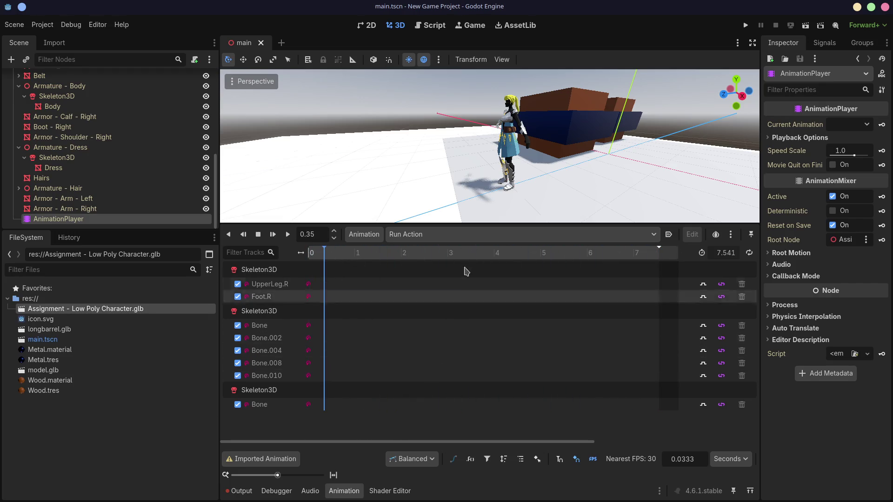
drag(439, 442, 536, 442)
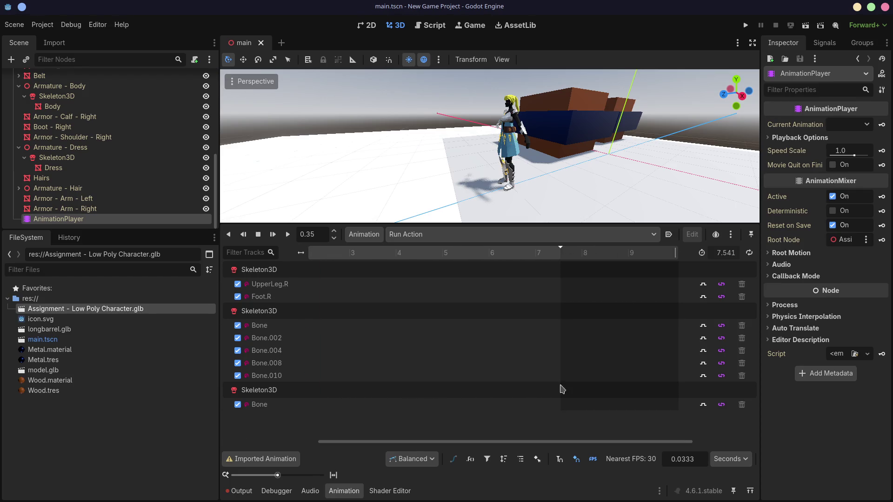
click(550, 234)
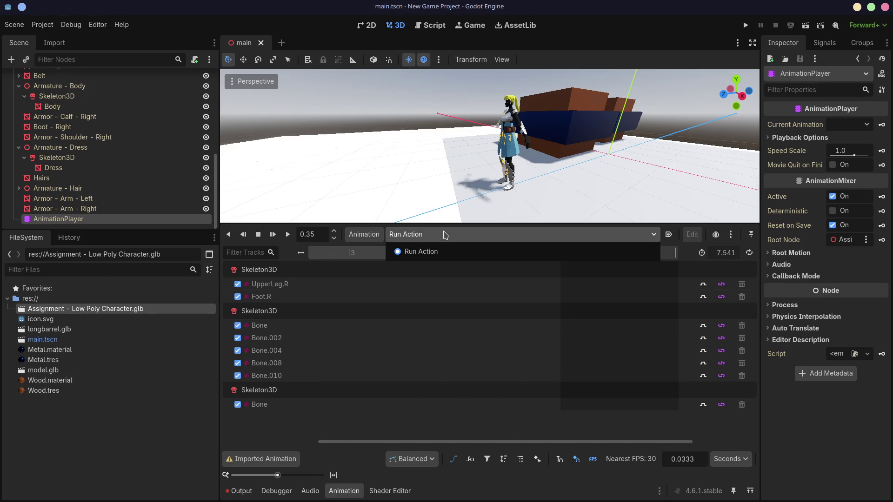
click(441, 236)
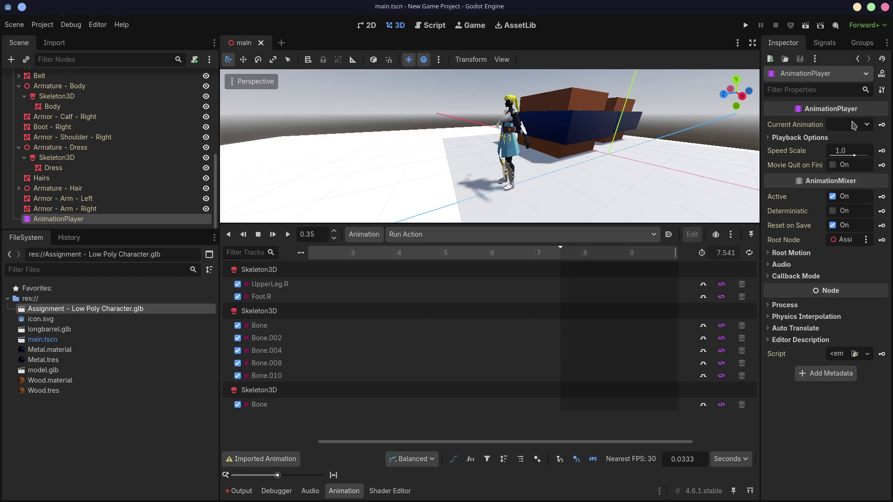
- Set Current Animation to Run Action, play it, then switch back to Blender
click(854, 125)
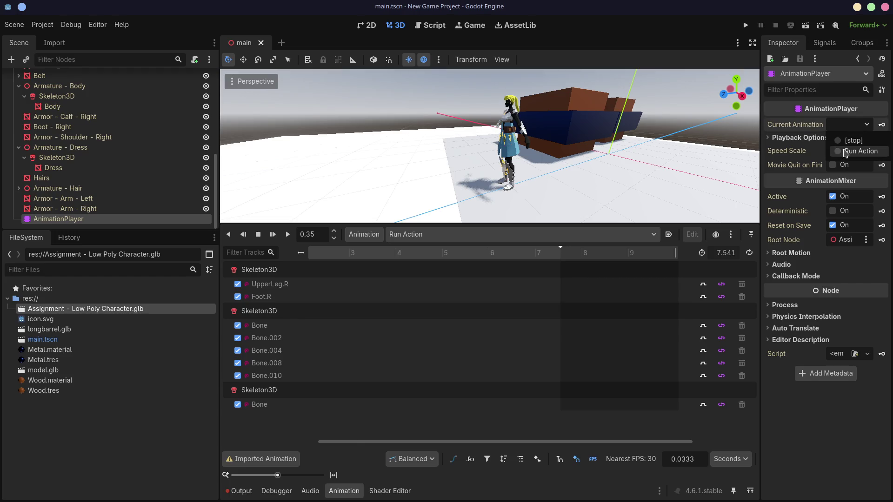
click(846, 139)
click(843, 148)
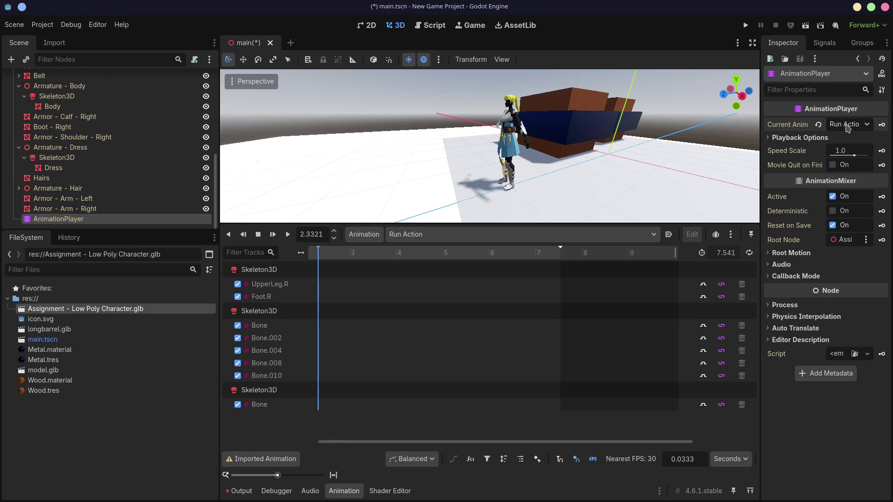
drag(500, 441, 402, 442)
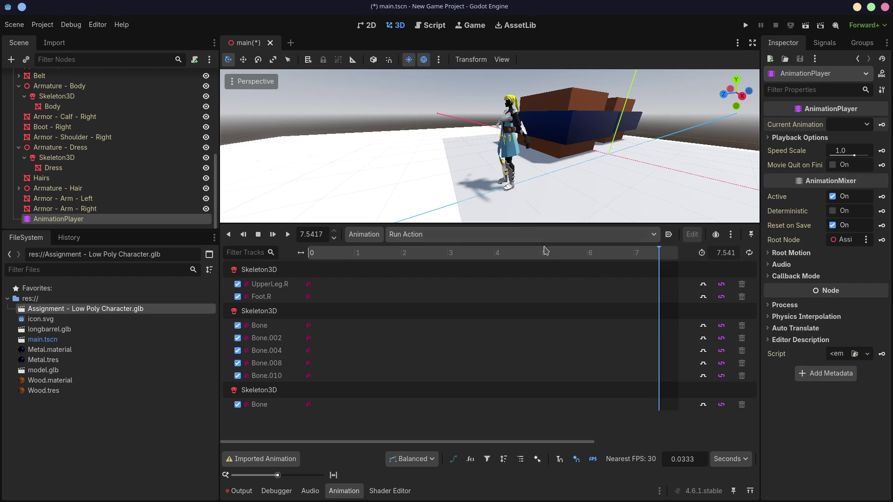
key(super+Right)
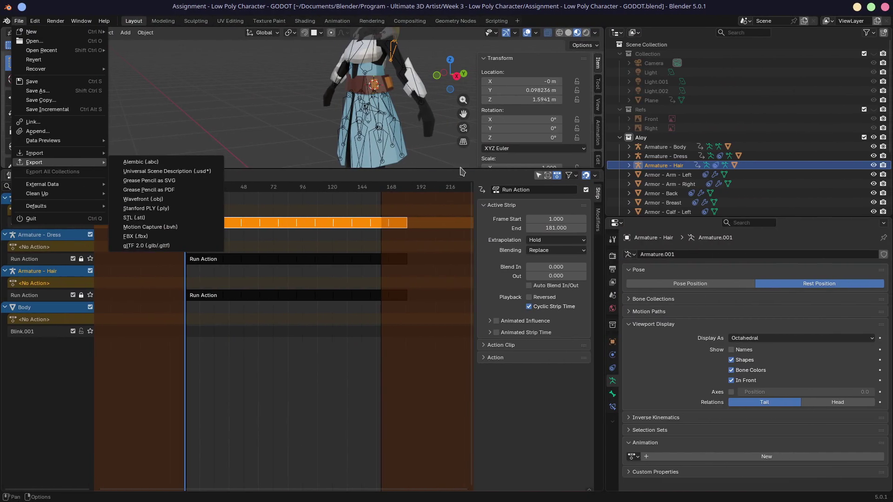
- Dismiss the File menu and enlarge the 3D viewport over the NLA editor
key(Escape)
drag(461, 170, 462, 393)
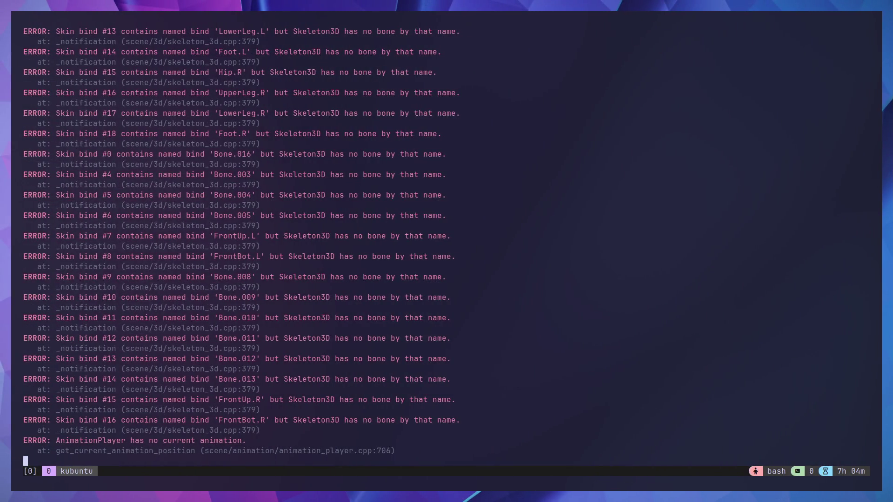
- Launch Neovim in a new tmux window and browse to the Documents folder in Neo-tree
key(ctrl+b)
text(cnvim)
key(Return)
key(space)
key(e)
key(j)
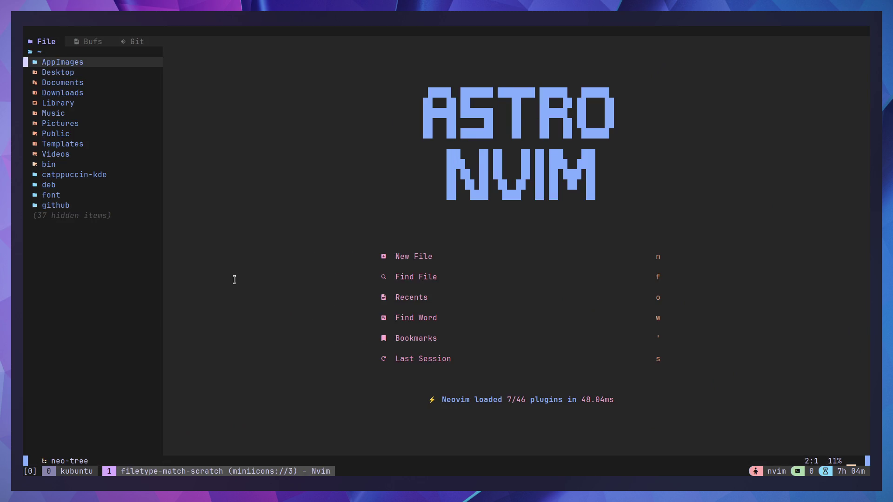
key(j)
key(j)
key(Return)
key(space)
key(e)
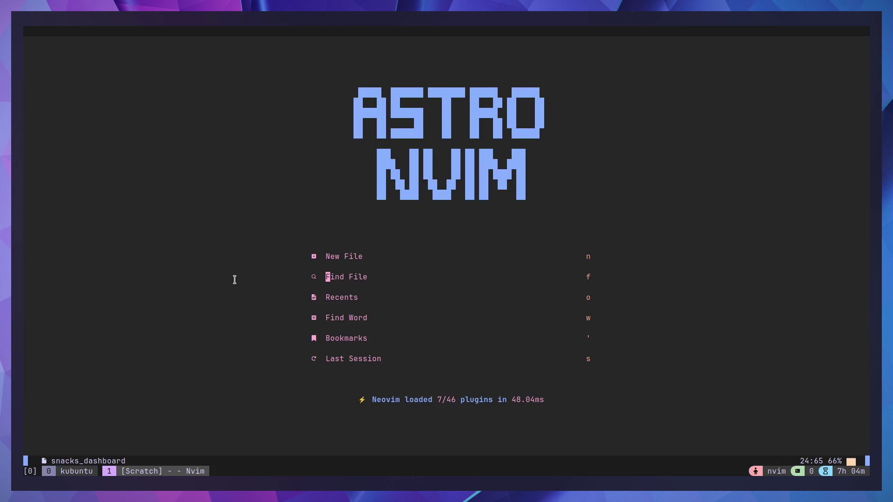
text(ffea)
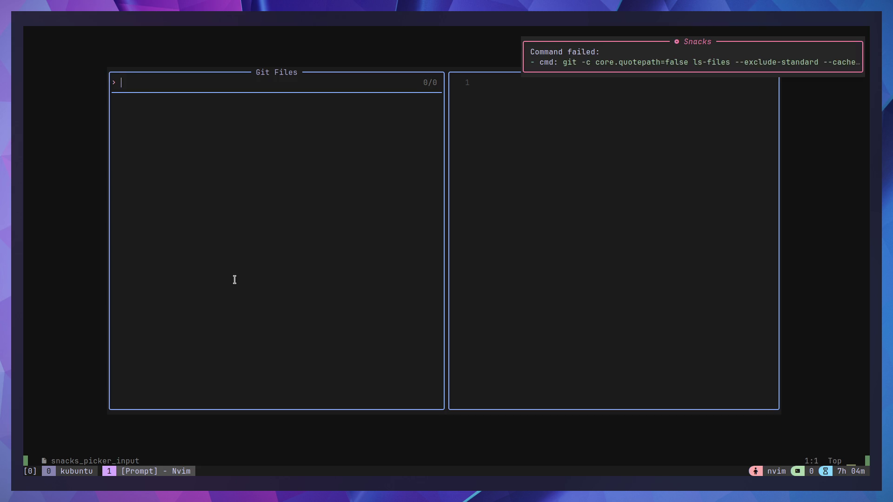
- Try the Find File command, dismiss it, and quit Neovim back to the shell
key(Escape)
key(space)
key(f)
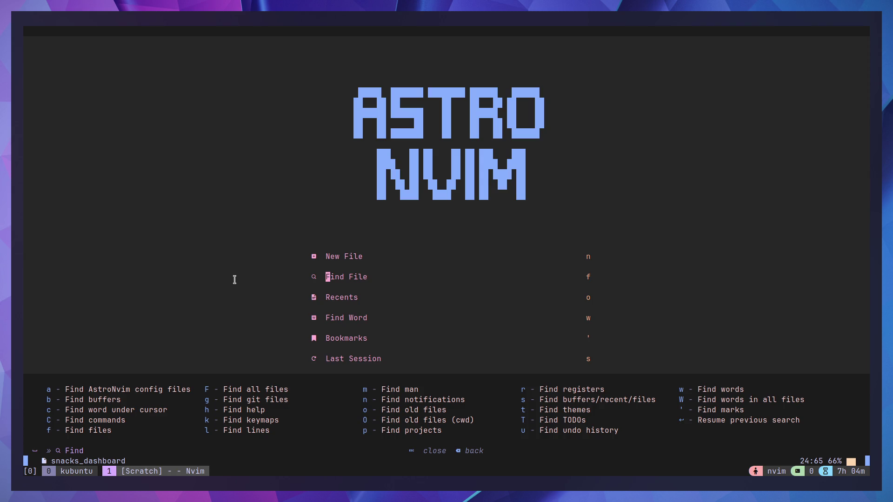
key(Escape)
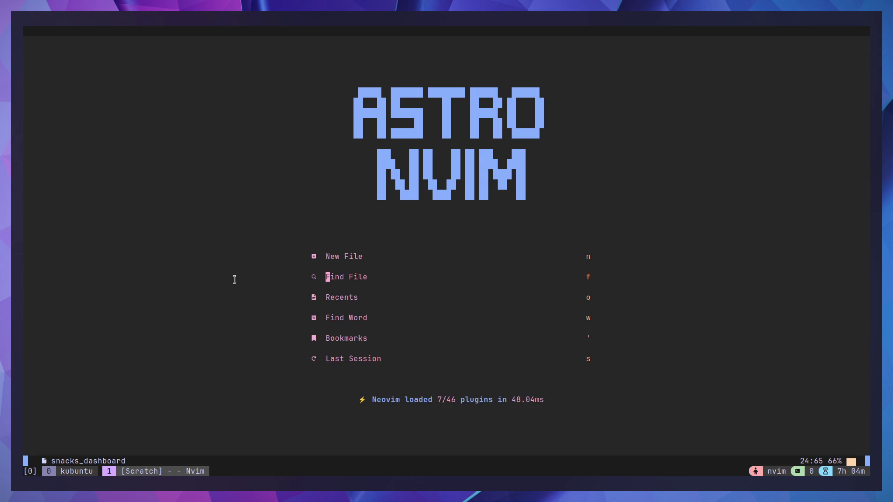
text(:q)
key(Return)
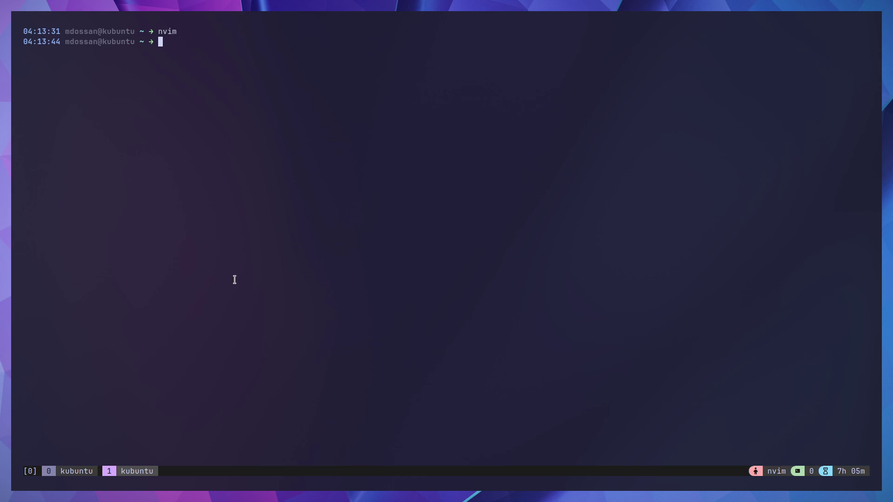
- Switch desktops past the browser and Godot back to Blender
key(super+ctrl+Right)
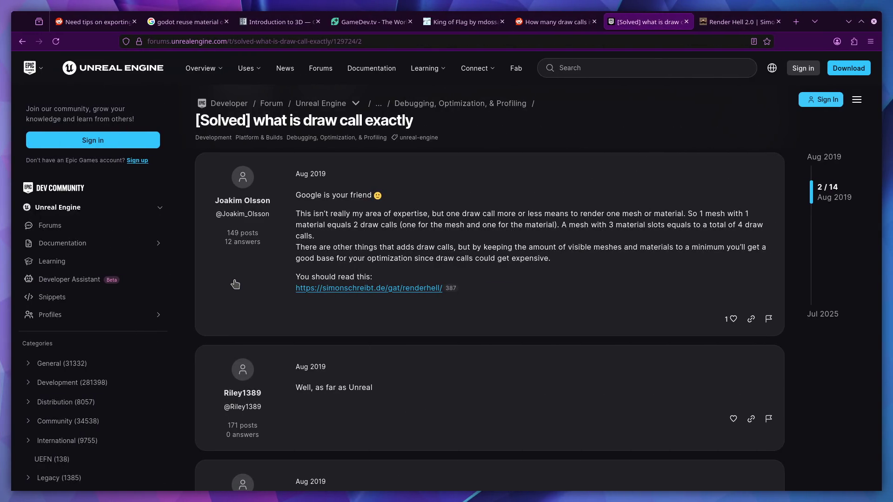
key(super+ctrl+Right)
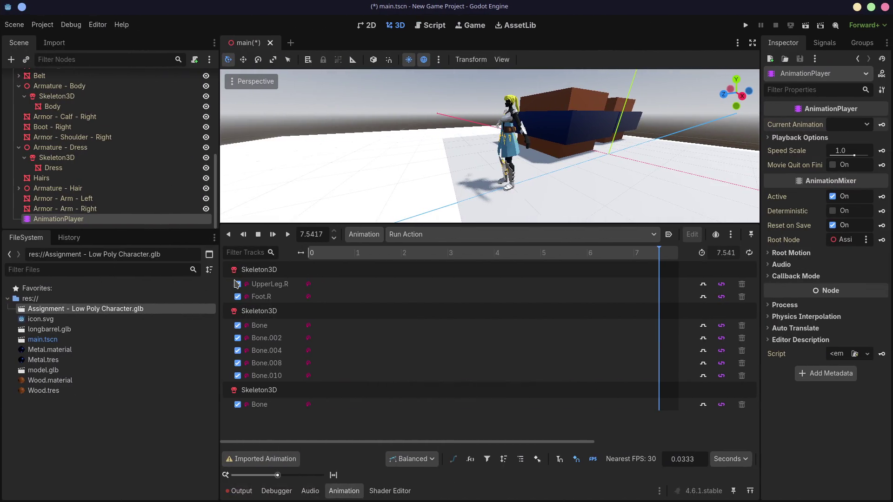
key(super+ctrl+Right)
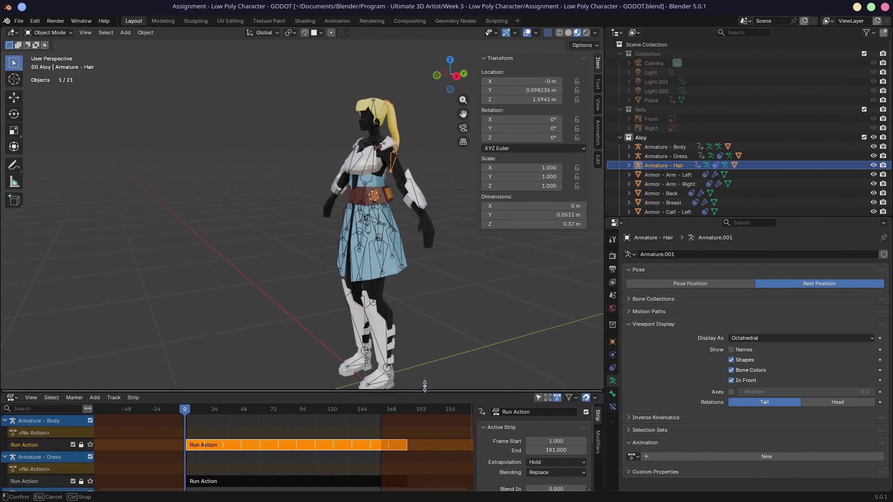
- Enlarge the NLA area, scrub to frame 12 and show the Hair strip's properties
drag(424, 393, 428, 260)
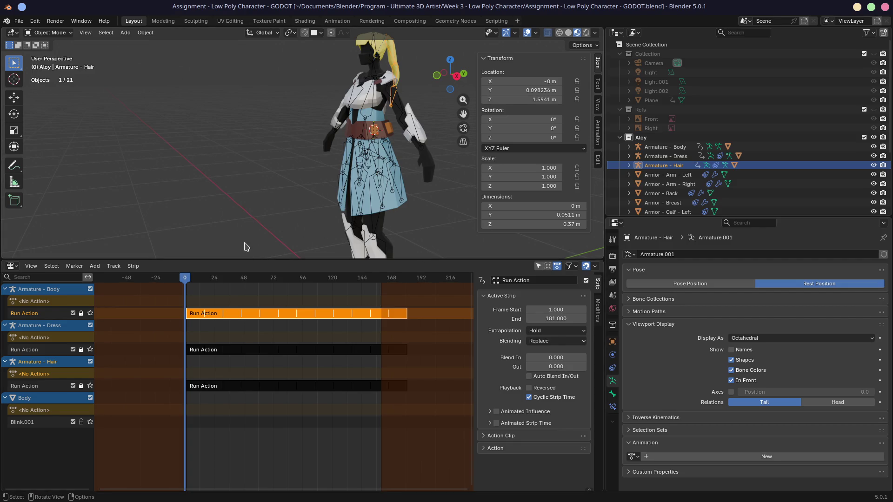
drag(194, 283, 192, 282)
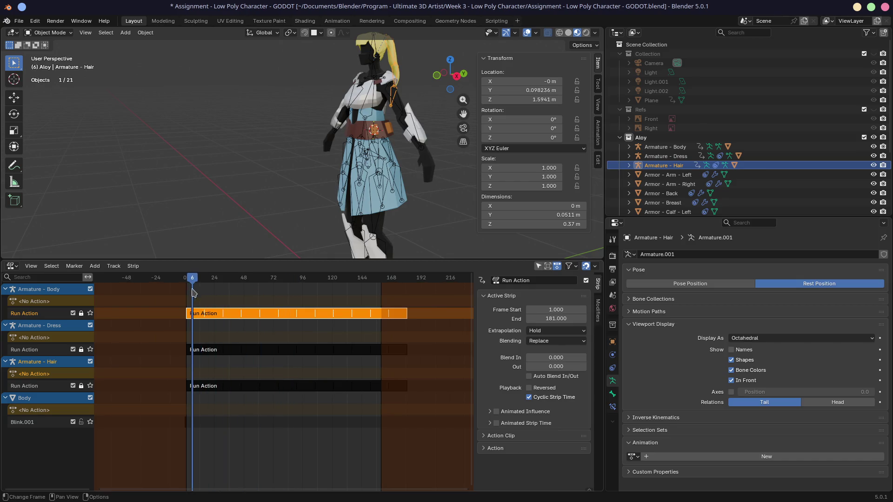
click(205, 353)
click(212, 387)
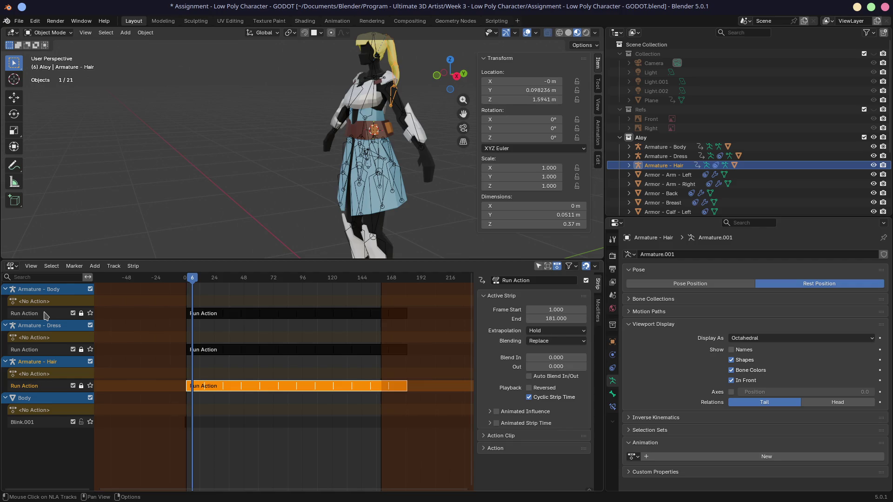
key(n)
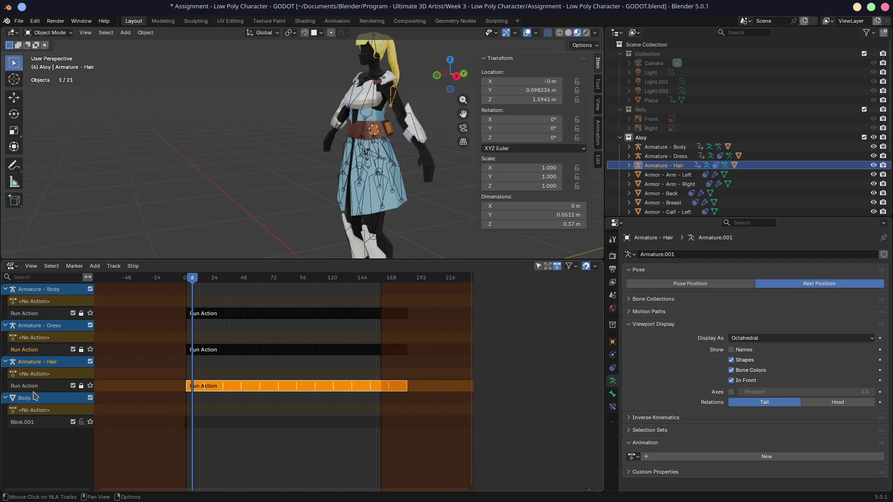
key(n)
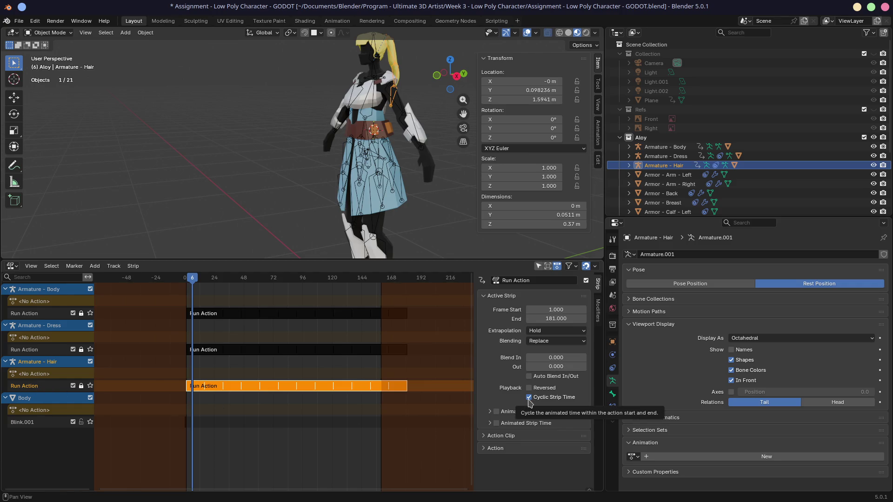
- Toggle cyclic strip time off and on, then set the Hair strip's Repeat to 1
click(529, 398)
click(529, 398)
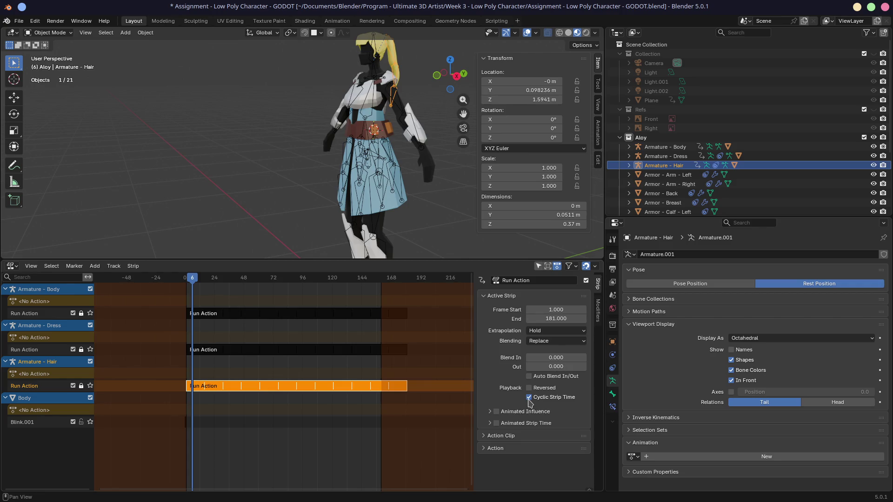
click(498, 433)
scroll(507, 412, down, 2)
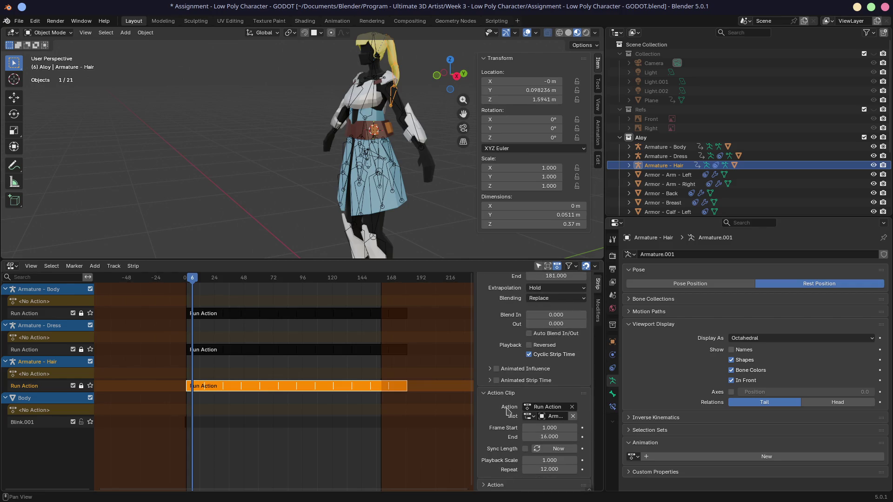
click(548, 469)
text(1)
key(Return)
- Set Repeat to 1 for the Dress and Body Run Action strips
click(345, 349)
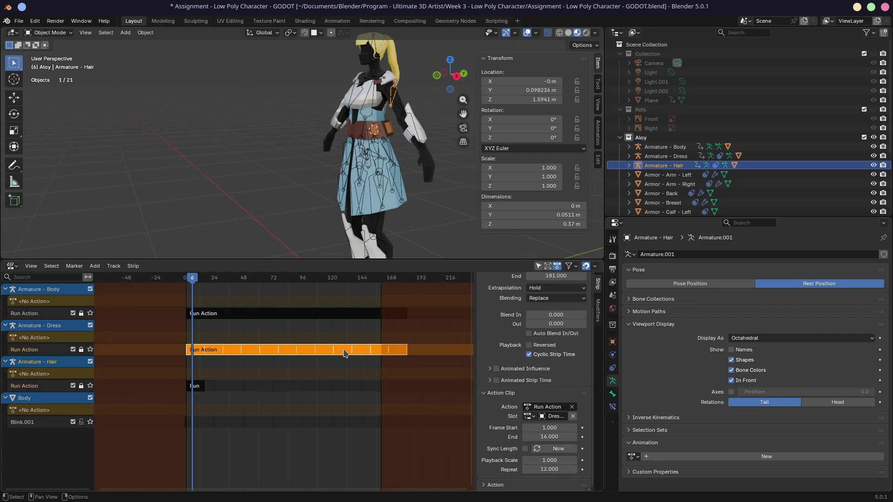
click(560, 469)
text(1)
key(Return)
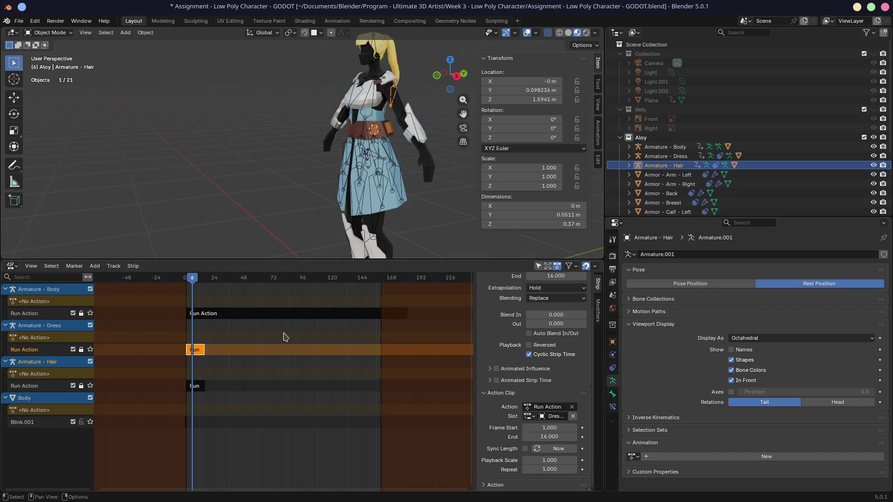
click(289, 313)
click(548, 469)
text(1)
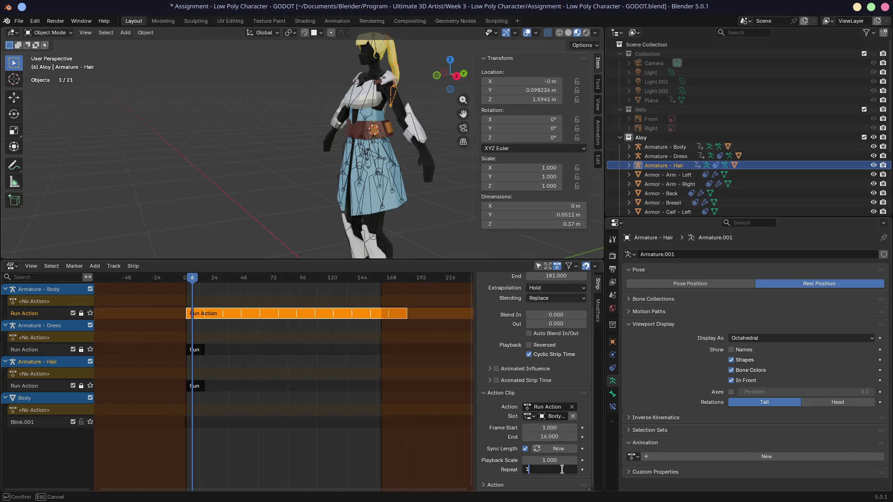
key(Return)
- Save the blend file and bring up the export formats
key(ctrl+s)
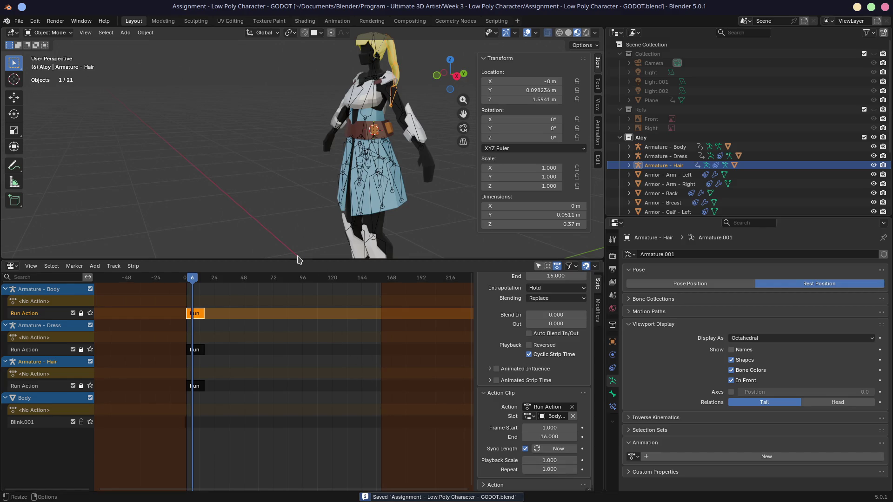
click(19, 20)
mouse_move(34, 163)
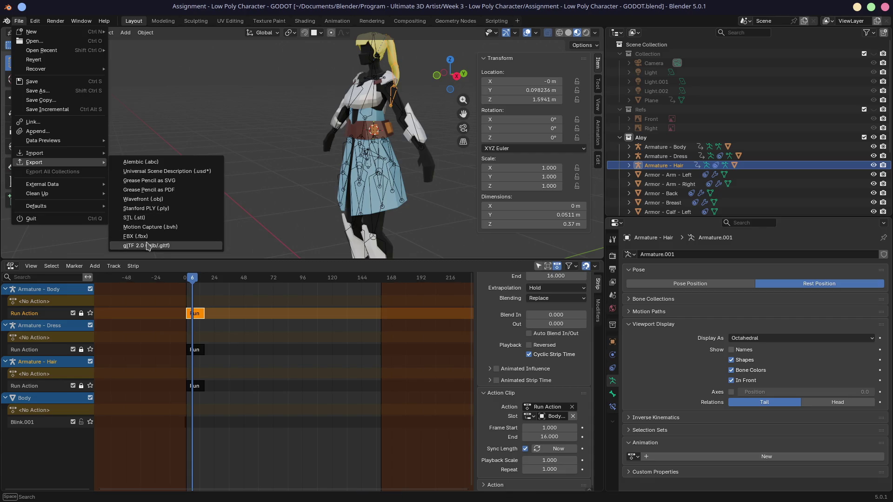
- Begin a glTF 2.0 export and set Animation Mode to NLA Tracks
click(148, 247)
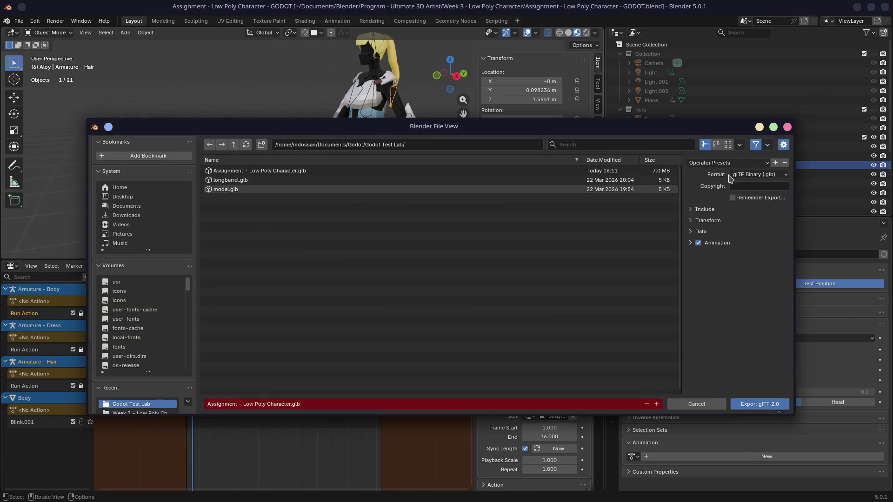
click(744, 165)
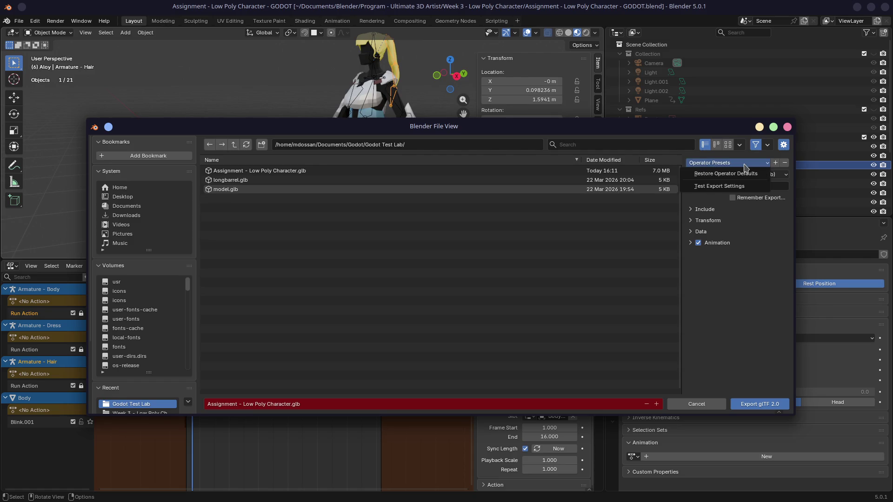
click(732, 186)
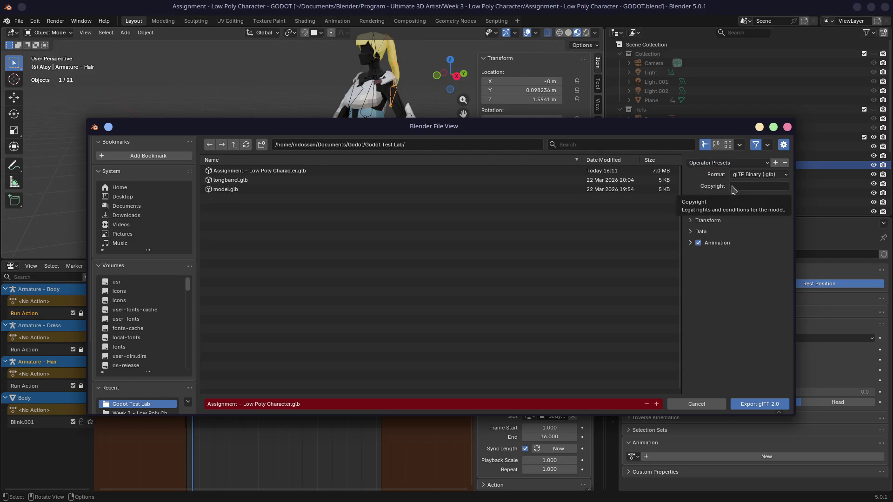
click(691, 242)
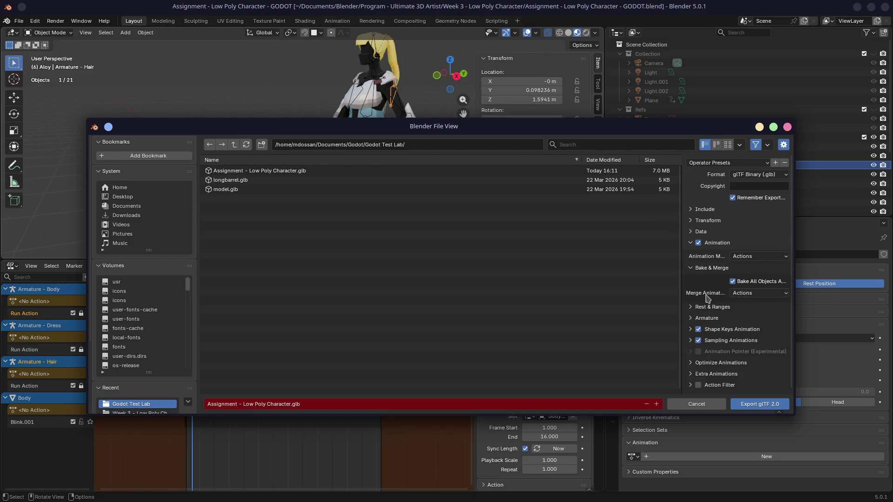
click(744, 257)
click(733, 297)
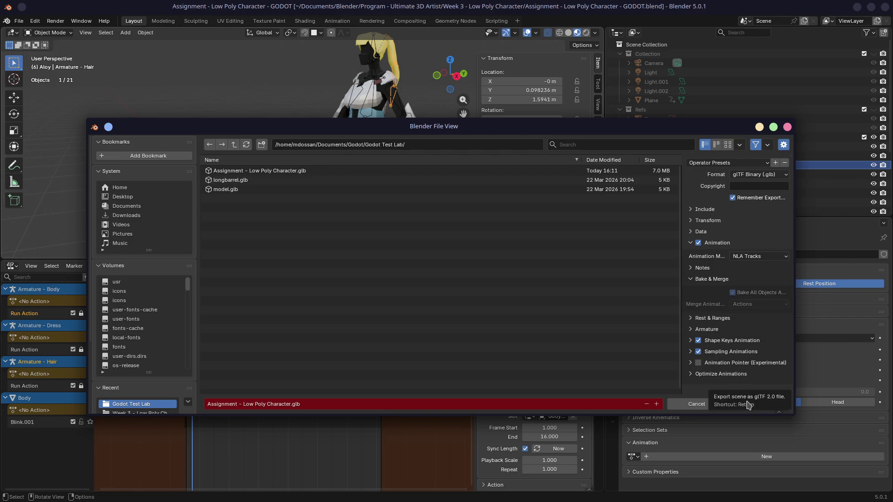
- Apply the Test Export Settings preset, keep NLA Tracks, remember settings and export the .glb
click(736, 165)
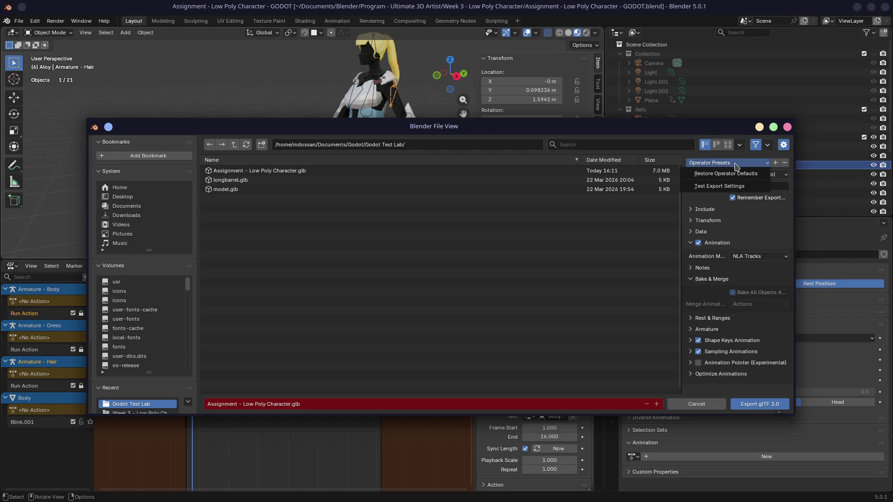
click(713, 187)
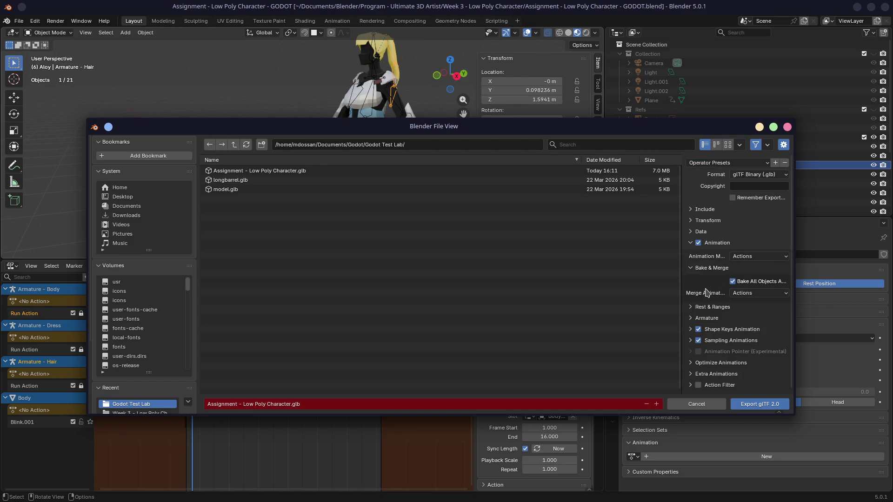
click(742, 257)
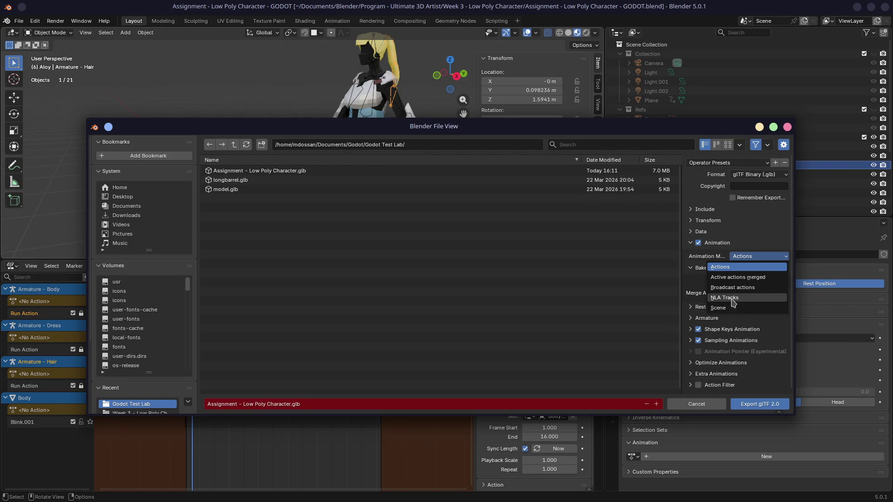
click(732, 300)
click(774, 164)
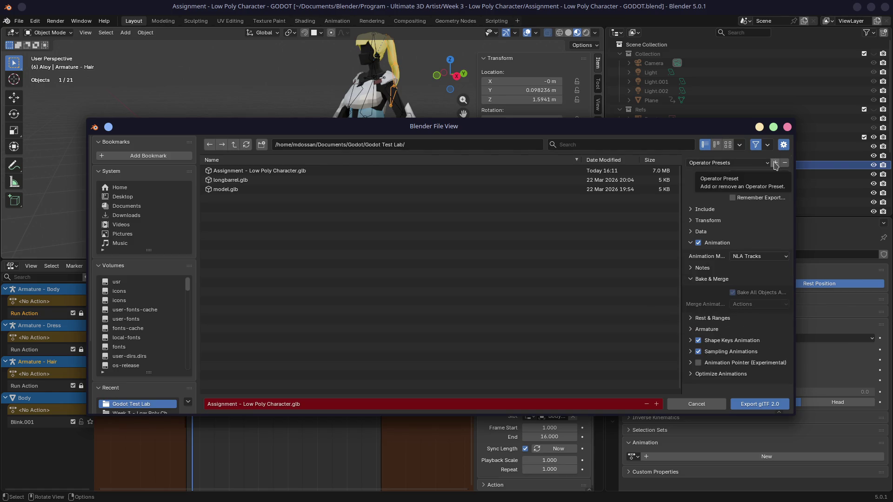
click(740, 199)
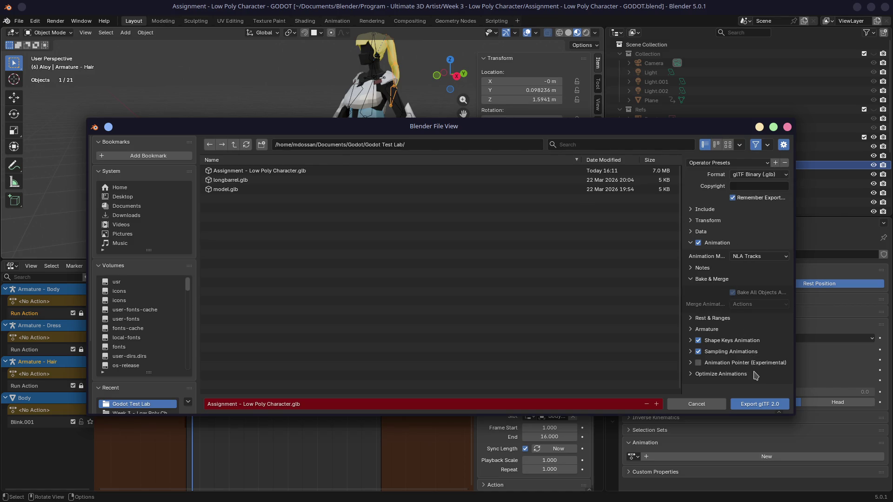
click(755, 403)
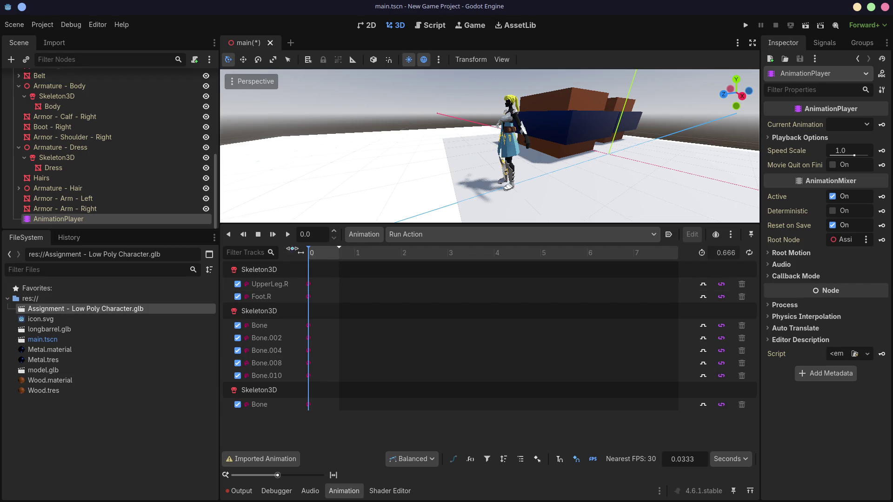
- Reimport the character .glb and delete the old character node from the scene
double_click(71, 311)
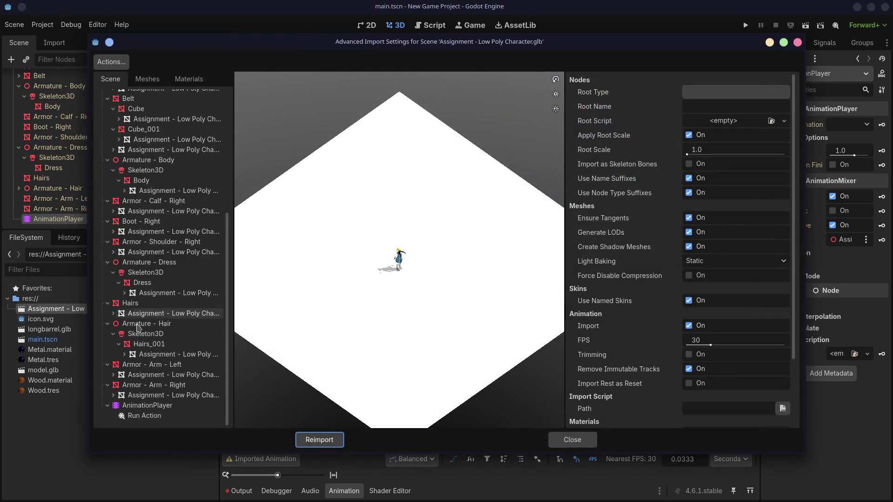
click(311, 439)
scroll(91, 185, up, 3)
scroll(102, 182, up, 2)
scroll(102, 183, up, 1)
click(91, 133)
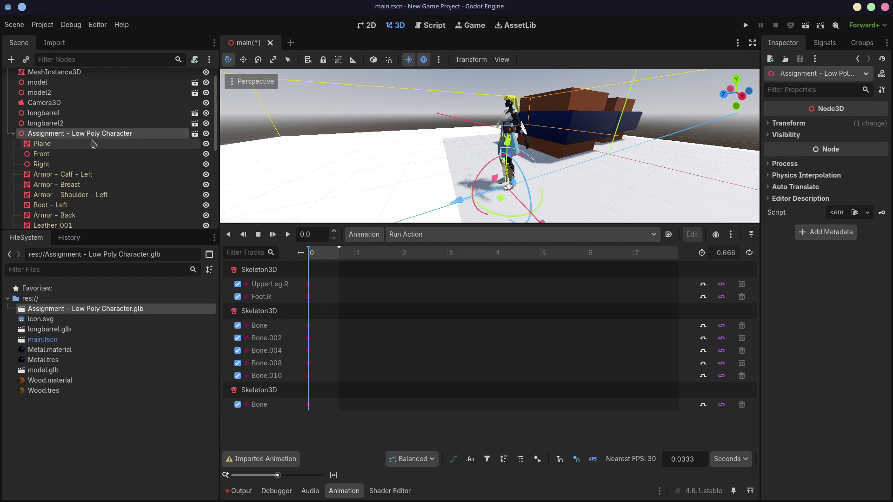
key(Delete)
click(410, 259)
- Drop a fresh glb instance into the scene, enable Editable Children and select its AnimationPlayer
mouse_move(70, 309)
mouse_down()
mouse_move(499, 193)
mouse_move(421, 139)
mouse_up()
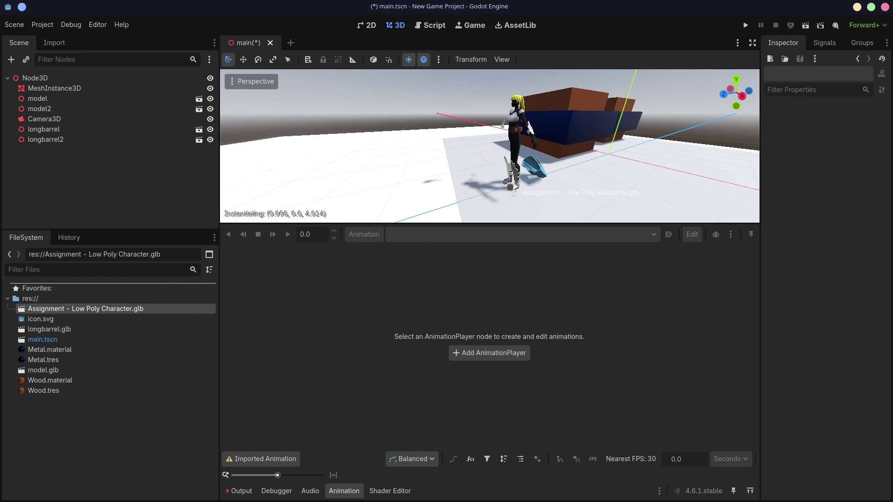
drag(421, 138, 522, 201)
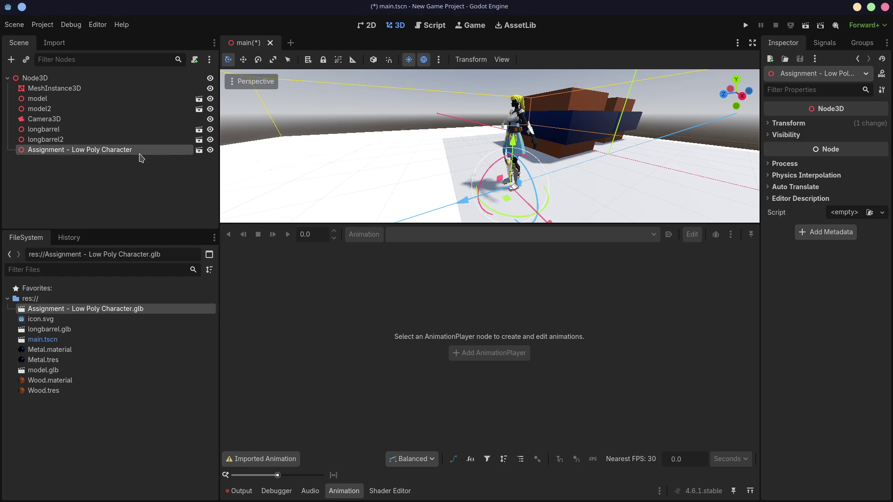
right_click(137, 153)
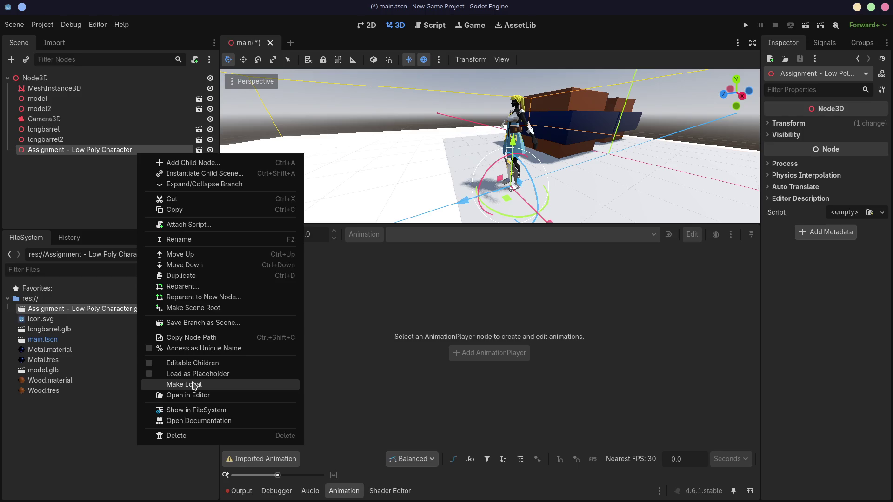
click(187, 362)
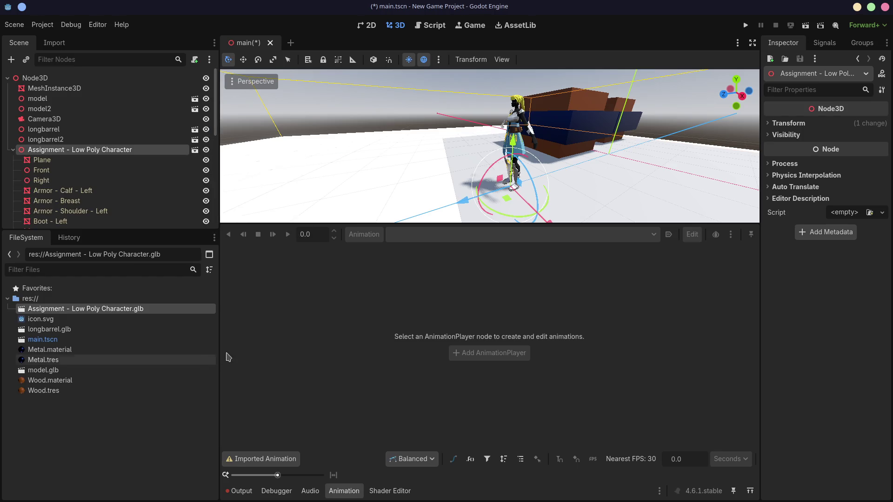
scroll(113, 199, down, 5)
click(58, 219)
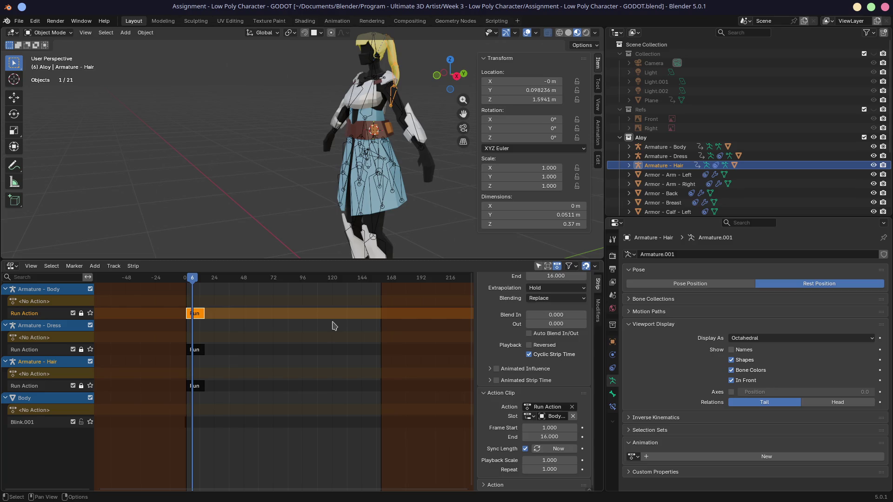
scroll(210, 341, up, 3)
scroll(231, 339, up, 2)
scroll(252, 339, up, 3)
scroll(277, 338, up, 3)
scroll(276, 338, up, 1)
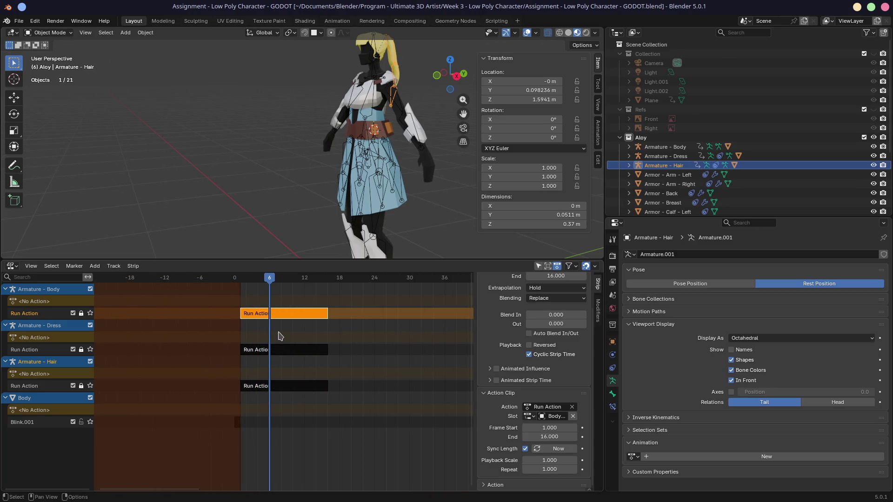
scroll(531, 370, up, 2)
scroll(530, 373, down, 2)
scroll(510, 437, down, 3)
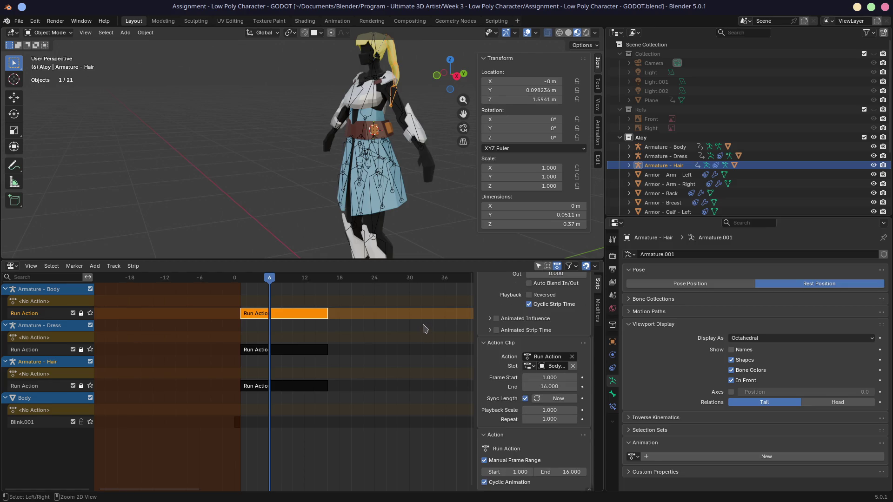
key(ctrl+s)
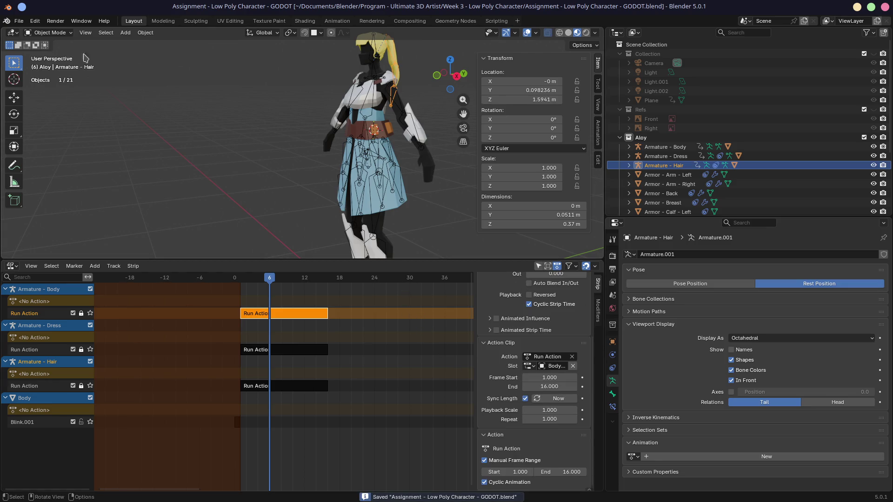
click(19, 20)
mouse_move(34, 162)
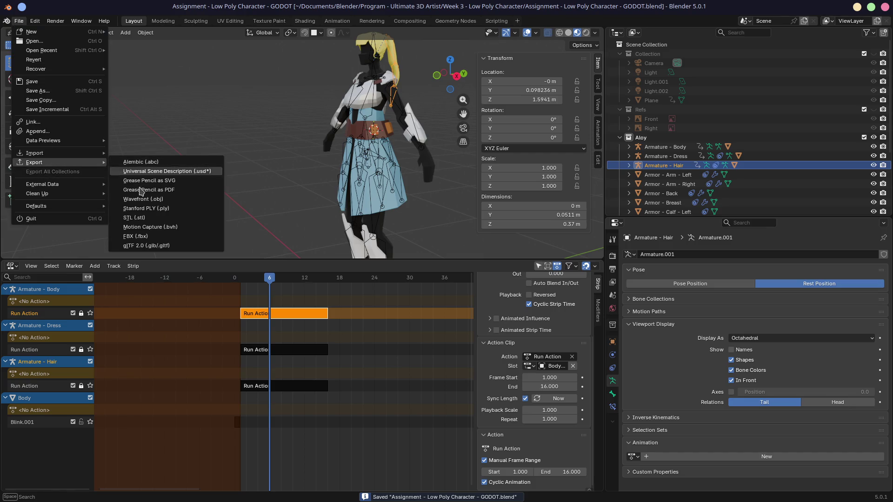
- Begin a glTF 2.0 export with the saved preset, keeping Animation Mode on Actions
click(146, 247)
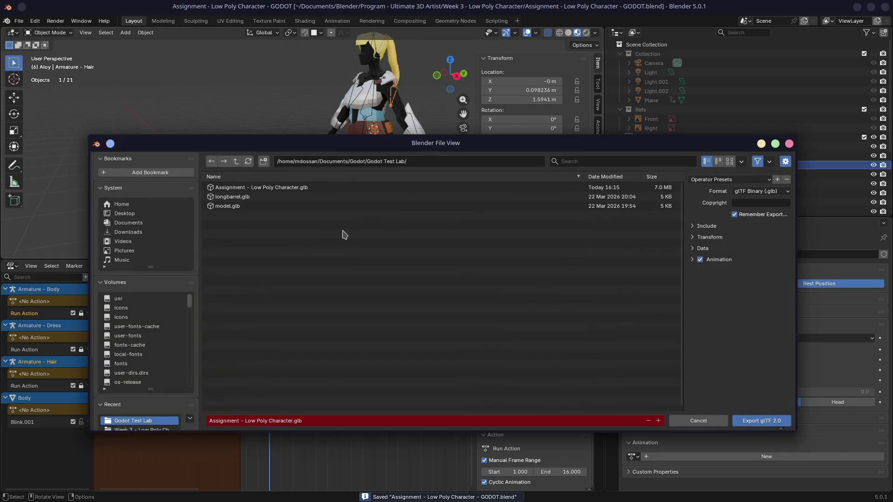
click(718, 179)
click(710, 203)
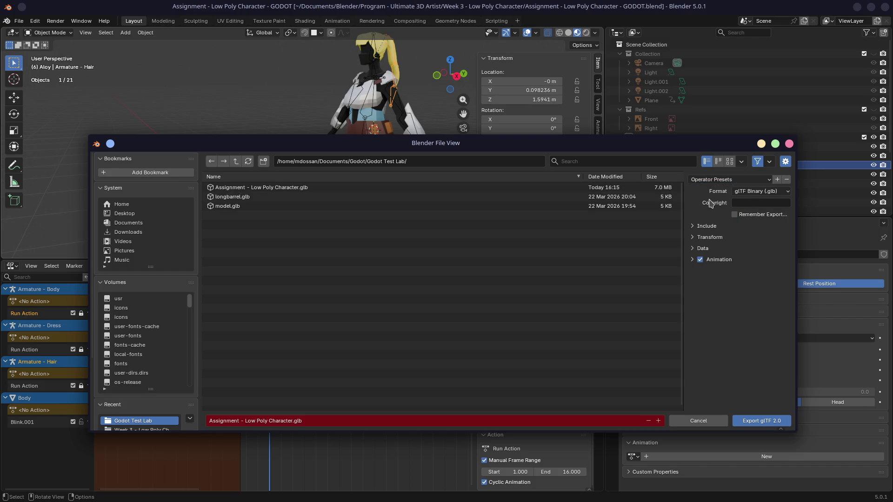
click(692, 250)
click(694, 260)
click(746, 275)
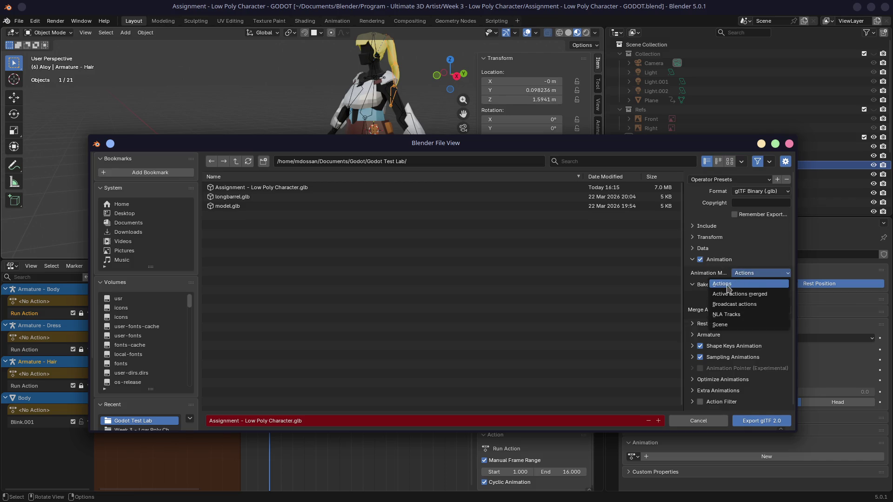
click(727, 288)
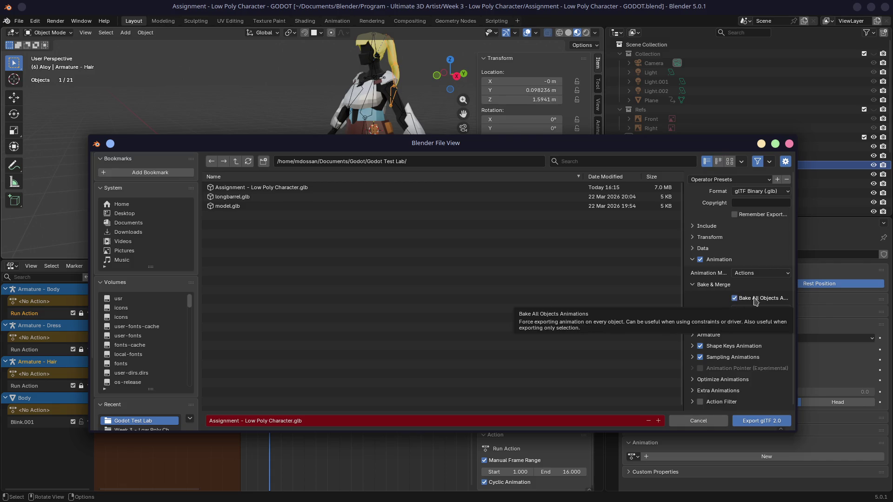
- Set Merge Animation to No Merge and run the export, which fails
click(749, 310)
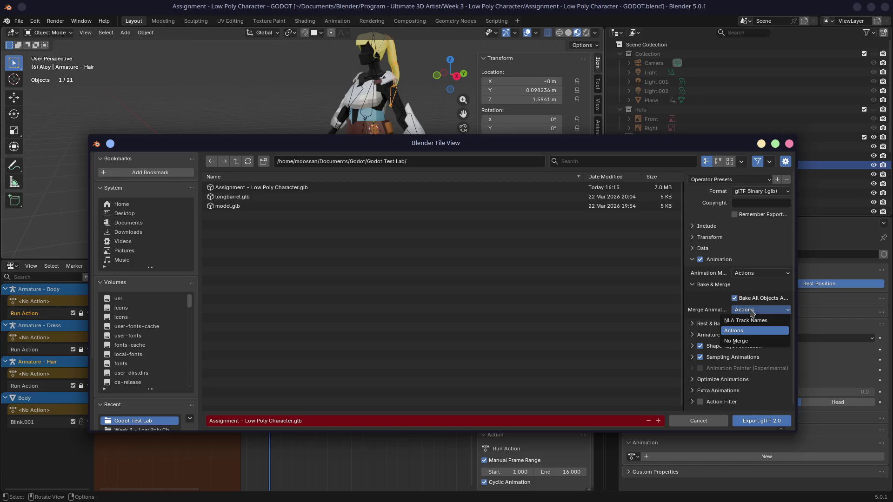
click(709, 313)
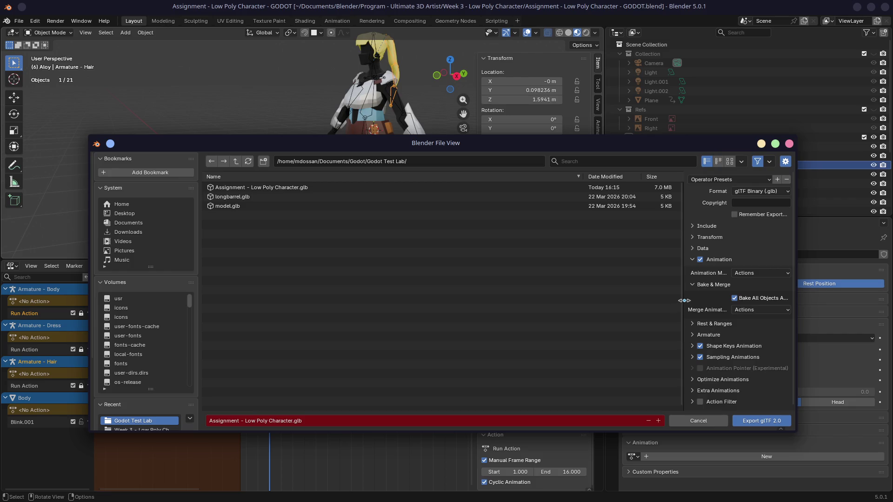
drag(683, 300, 489, 300)
click(654, 312)
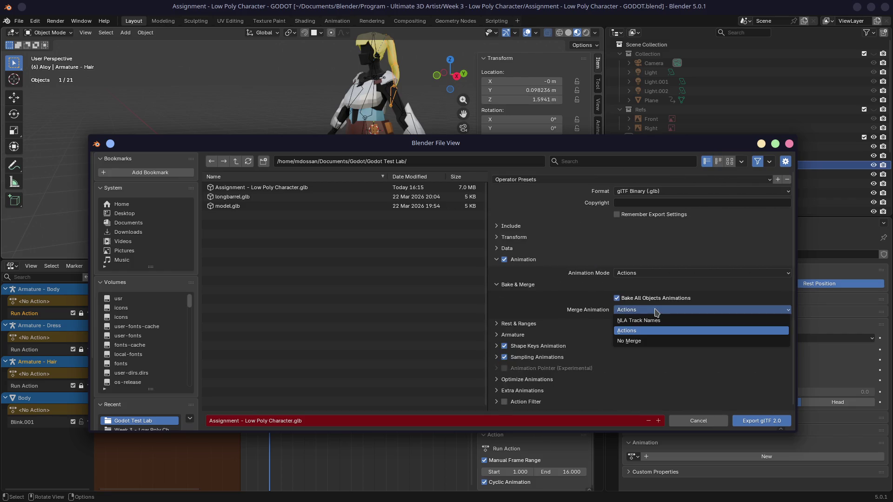
click(634, 341)
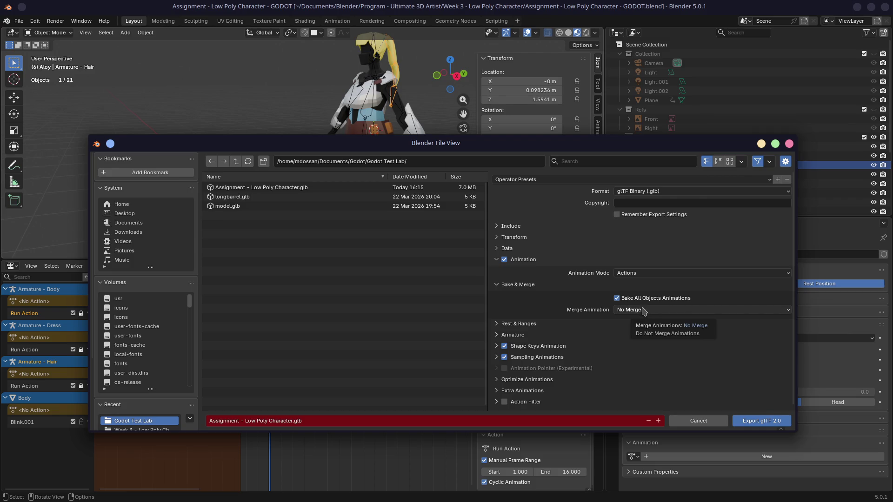
click(760, 420)
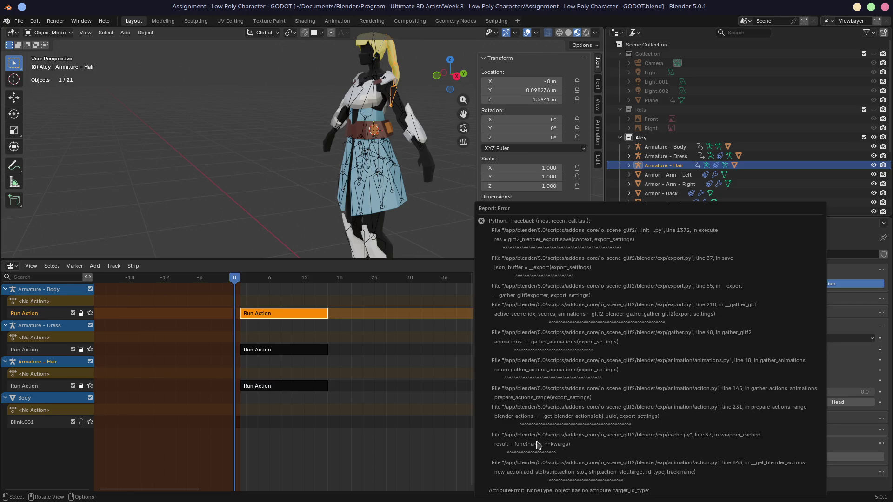
- Dismiss the traceback report by selecting the Blink.001 NLA track
click(49, 423)
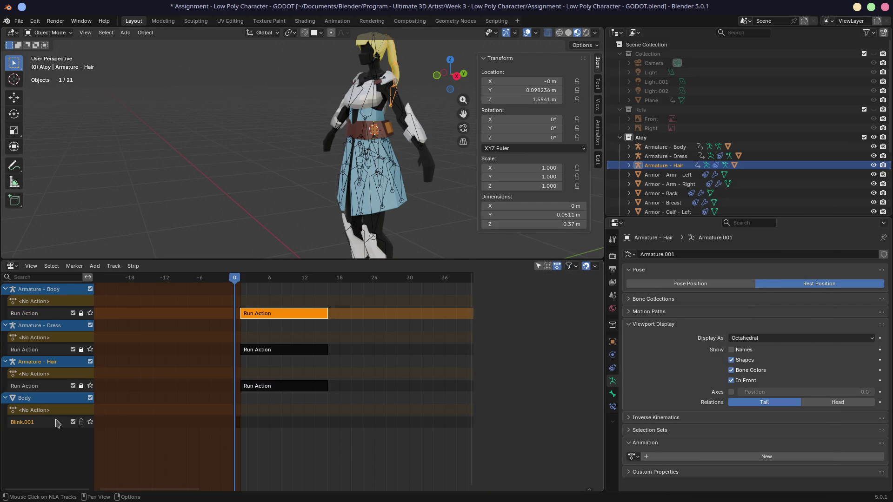
- Delete the Body's Blink.001 track from the NLA channels
right_click(46, 426)
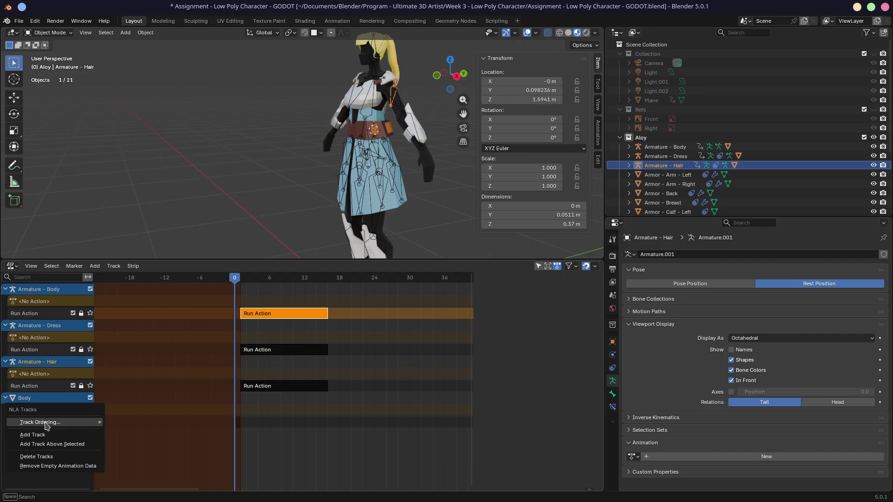
click(51, 466)
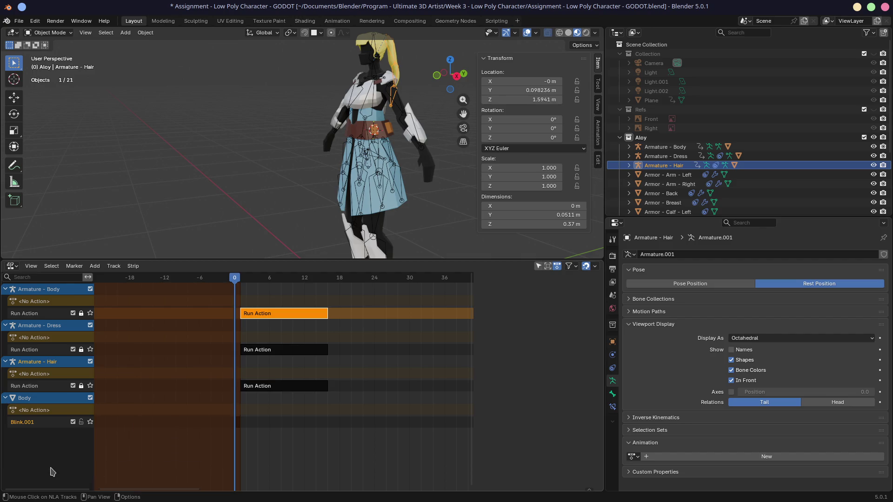
right_click(73, 427)
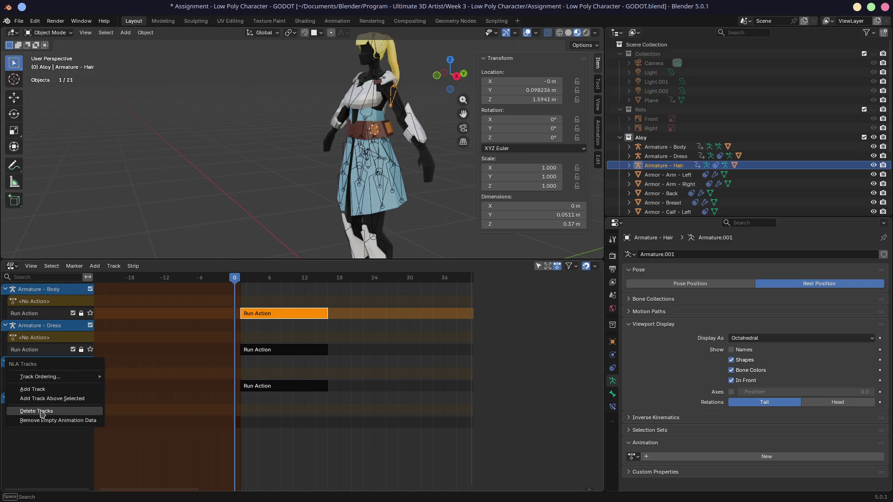
click(42, 413)
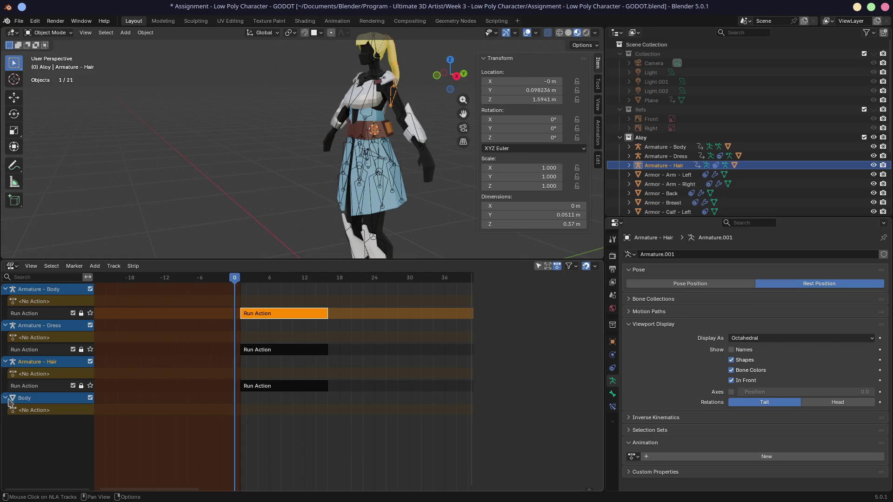
click(6, 399)
click(6, 400)
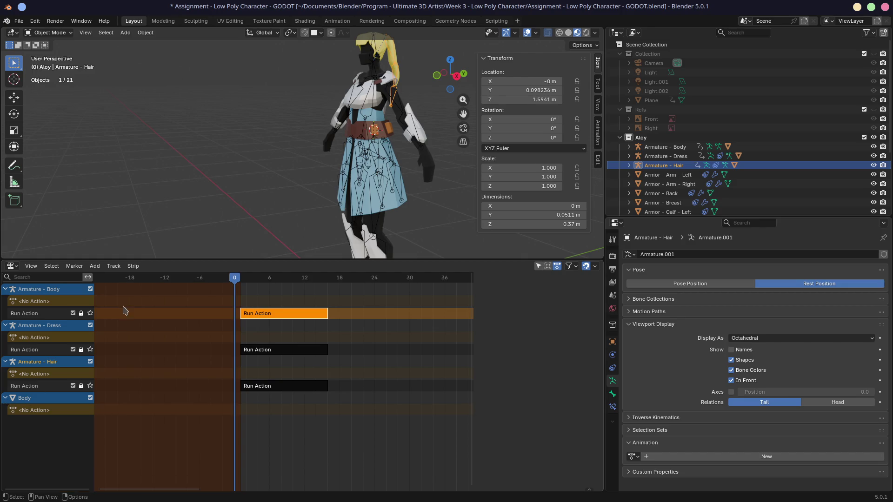
- Remove Body's now-empty animation entry and save the blend file
right_click(58, 432)
click(59, 444)
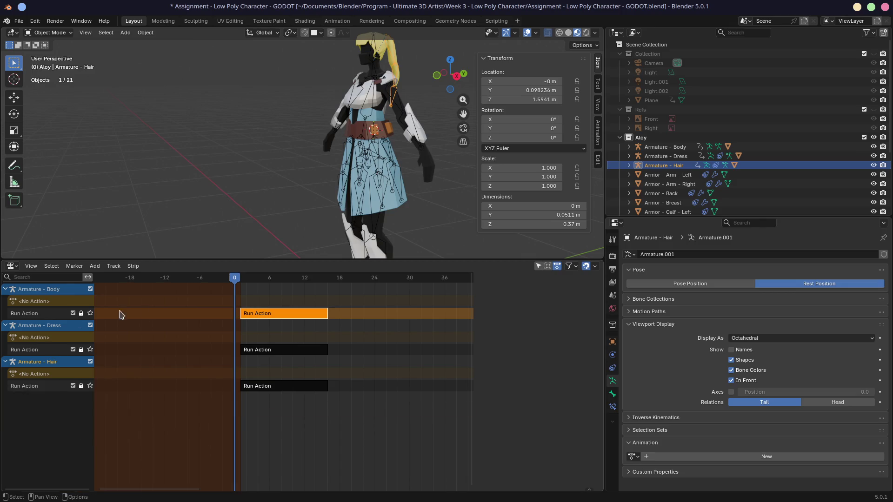
key(ctrl+s)
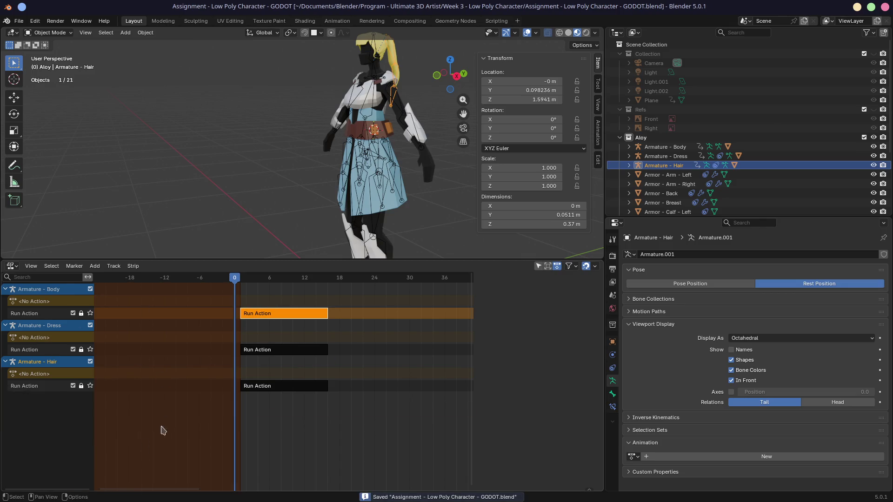
click(22, 23)
mouse_move(34, 161)
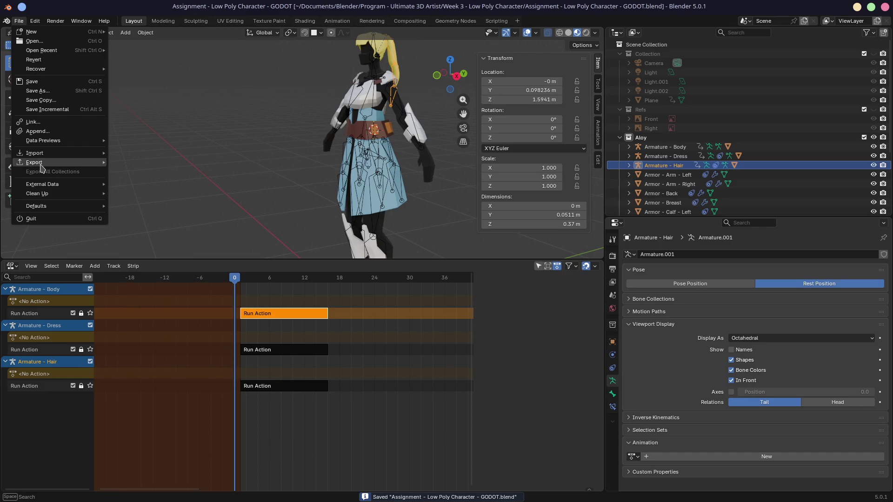
- Export glTF 2.0 overwriting Assignment - Low Poly Character.glb, then switch to Godot
click(133, 249)
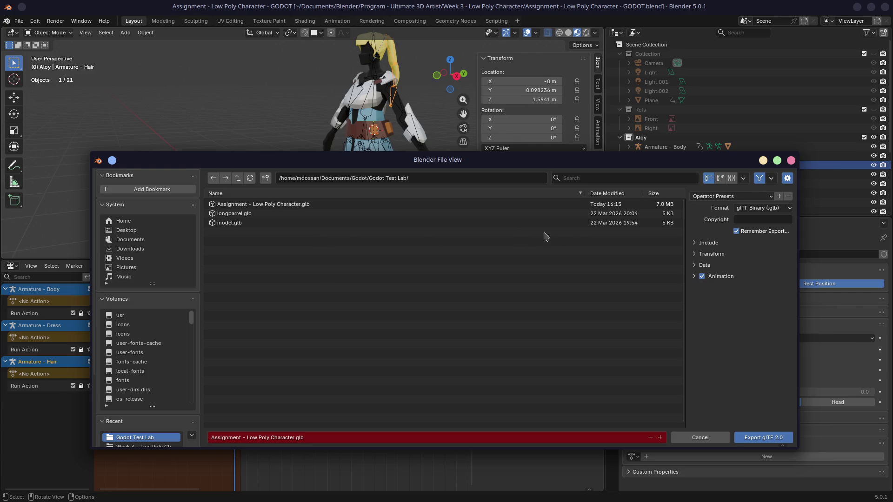
click(695, 278)
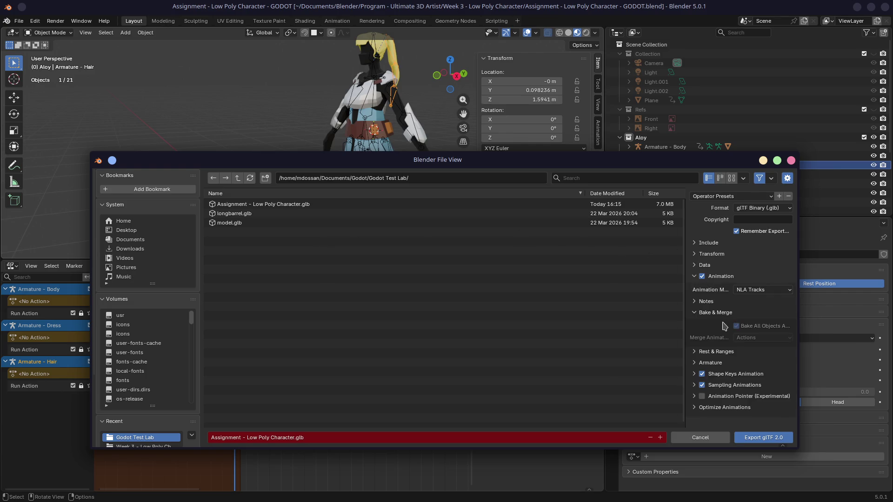
click(760, 439)
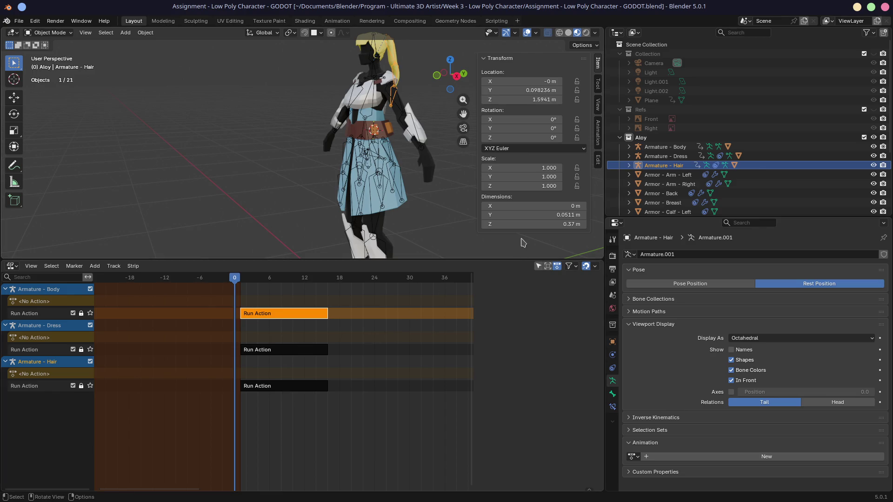
key(alt)
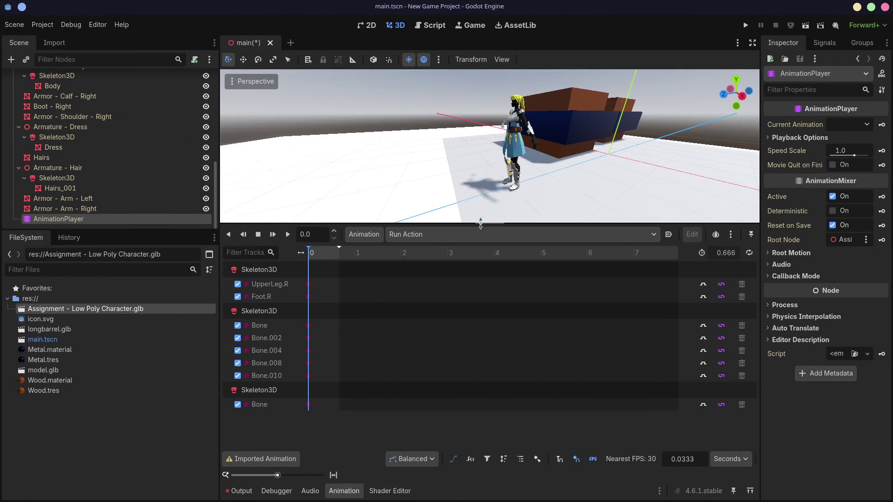
- Reimport the character .glb and play its Run Action in the Animation panel
double_click(209, 308)
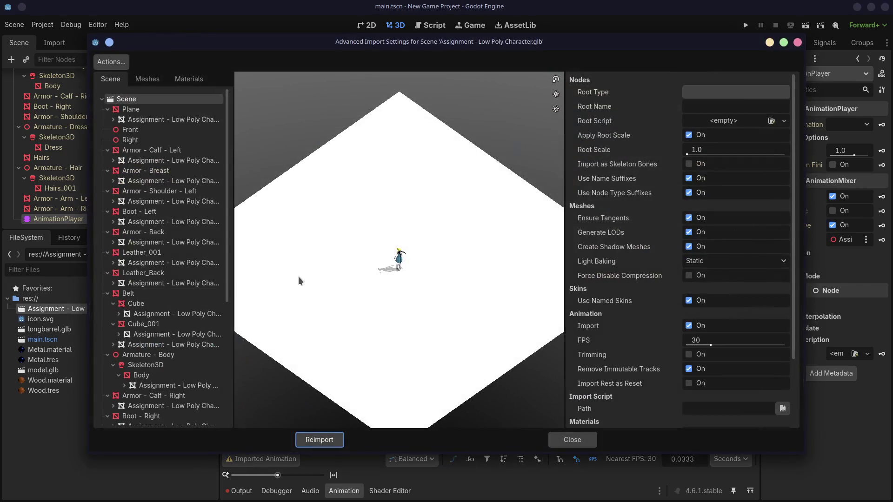
click(316, 440)
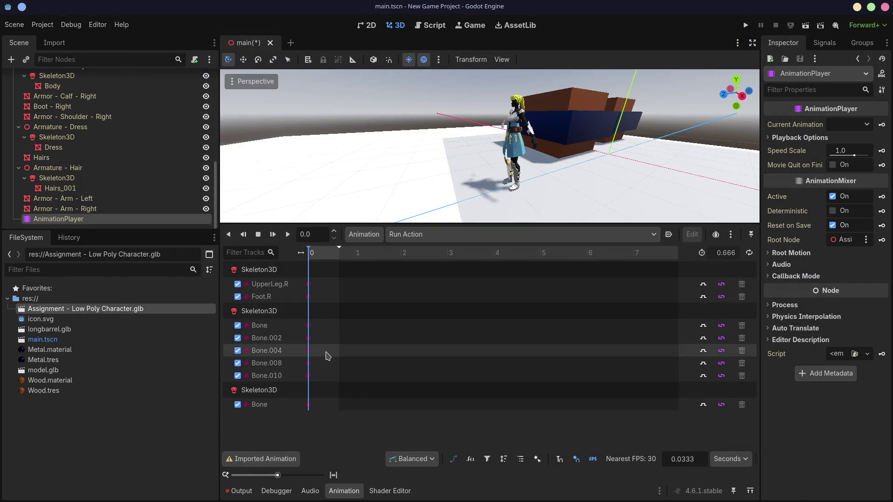
click(428, 235)
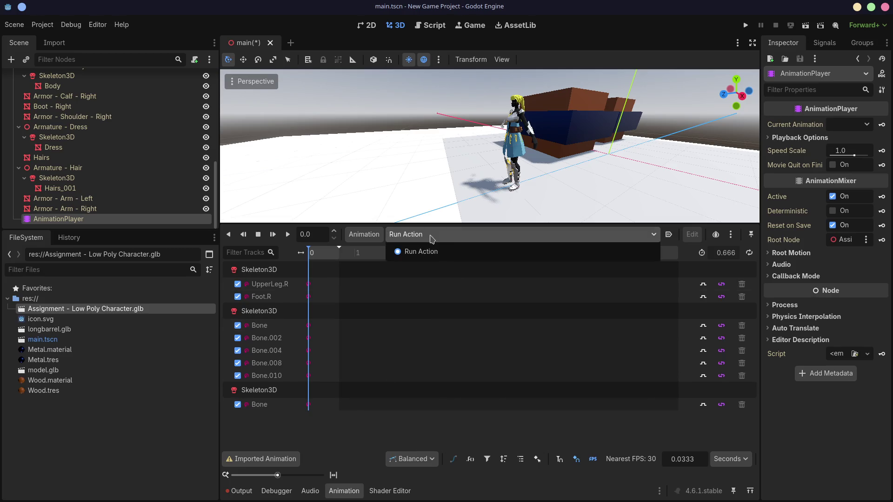
click(434, 251)
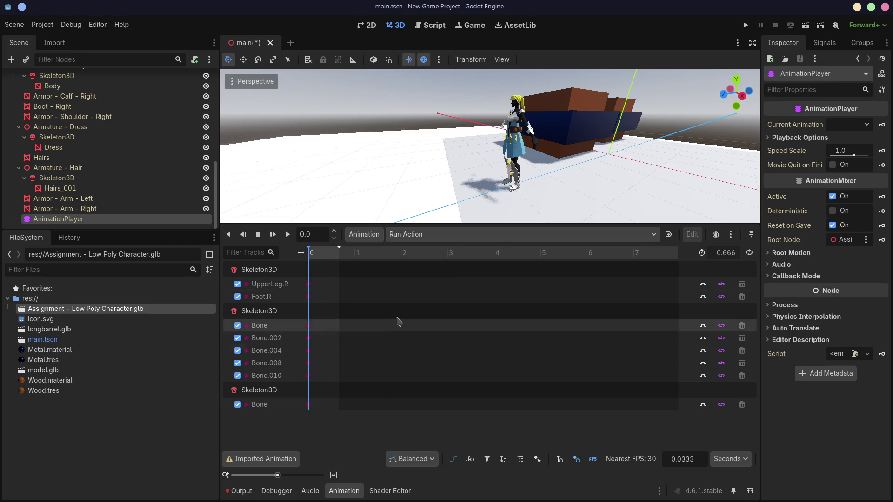
key(space)
click(438, 267)
click(287, 235)
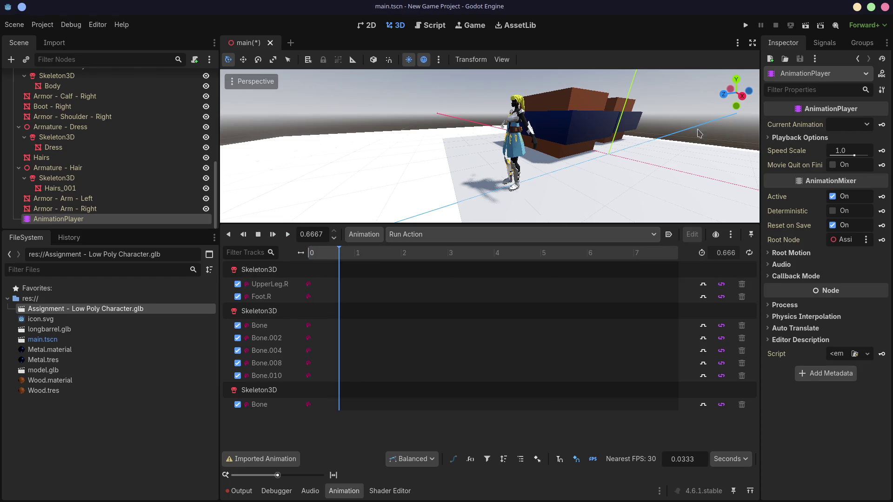
click(842, 132)
click(846, 151)
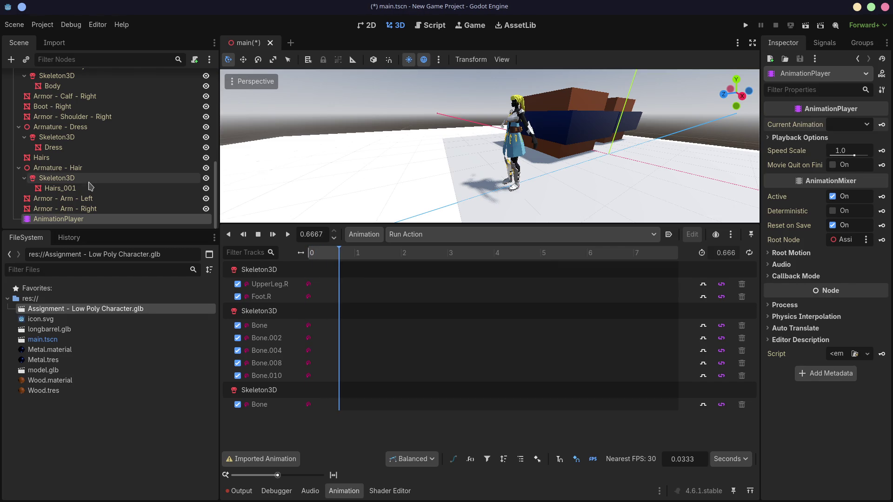
scroll(126, 175, up, 4)
scroll(126, 174, up, 4)
- Delete the character node from the main scene, return to Blender and save
click(83, 151)
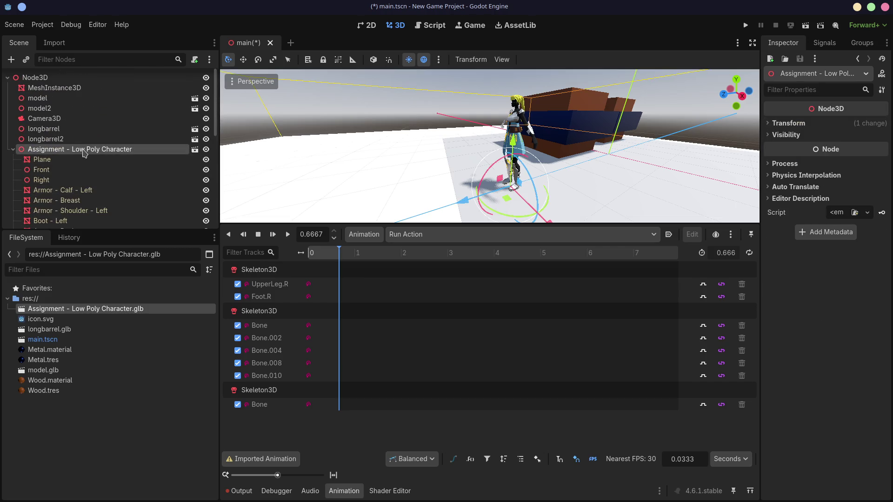
right_click(83, 151)
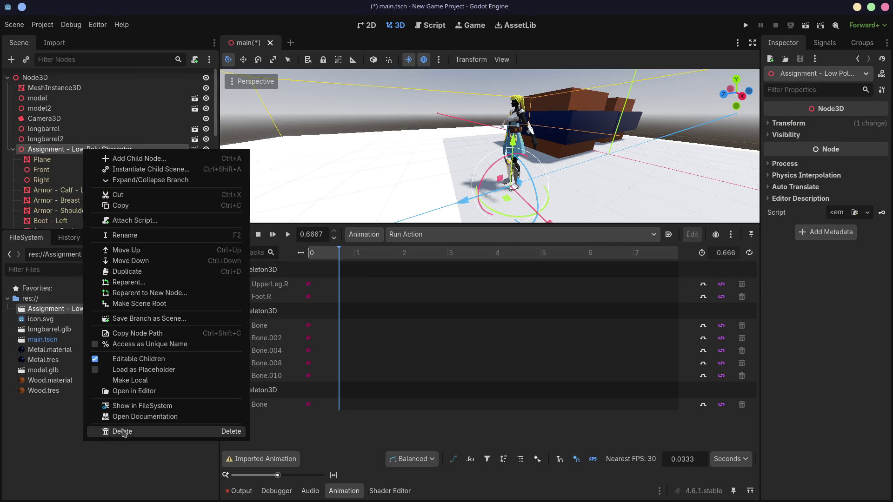
click(120, 428)
click(419, 257)
key(alt+Tab)
key(ctrl+s)
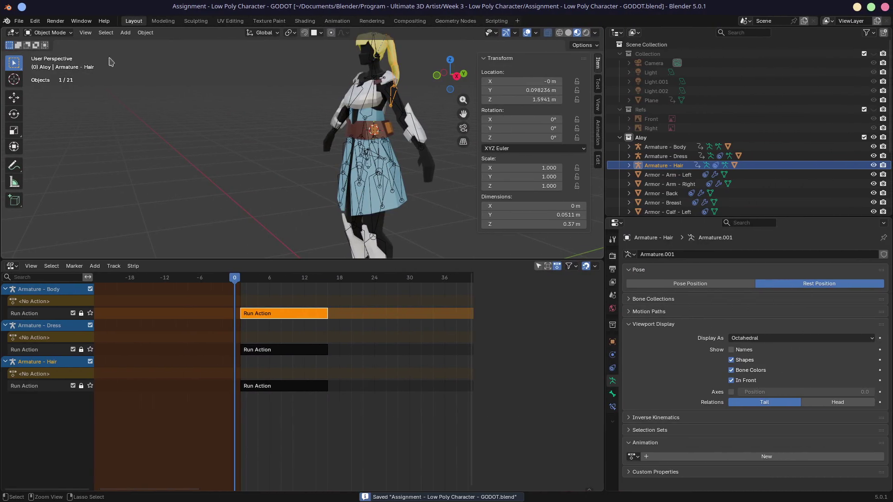
- Begin a glTF 2.0 export and set Animation Mode to Actions
click(19, 21)
mouse_move(34, 162)
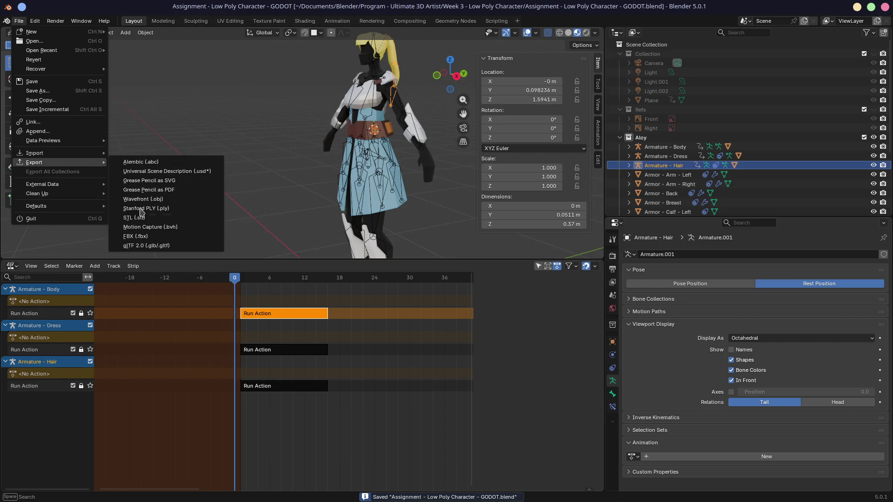
click(143, 245)
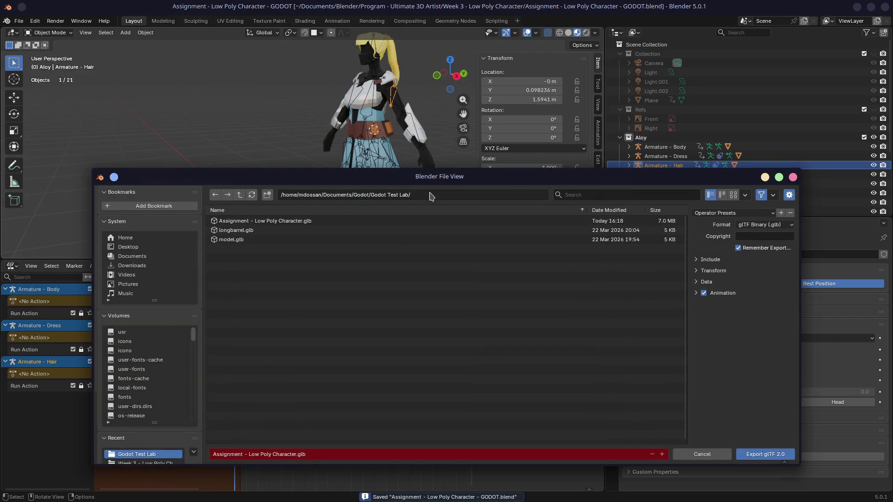
click(696, 293)
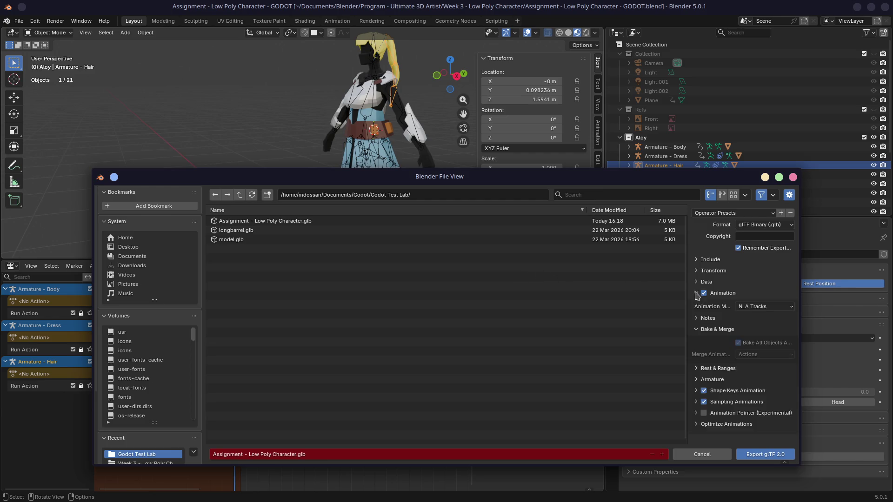
click(696, 328)
click(696, 351)
click(695, 341)
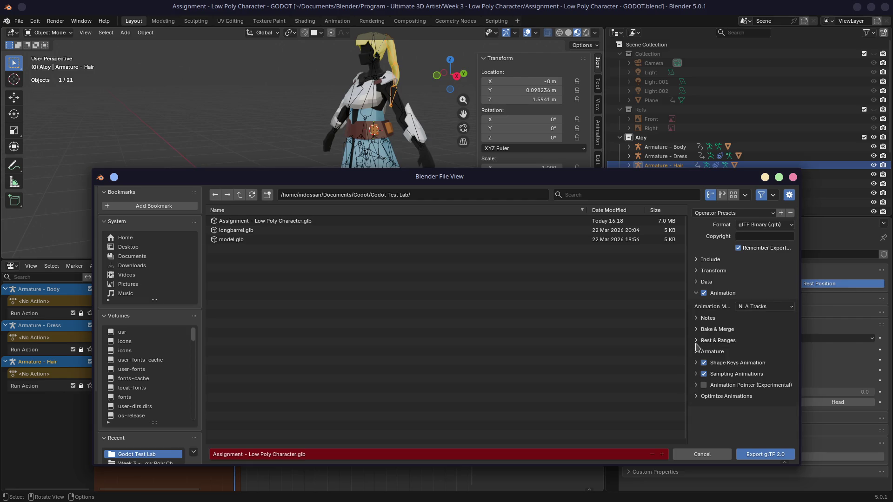
click(743, 307)
click(738, 318)
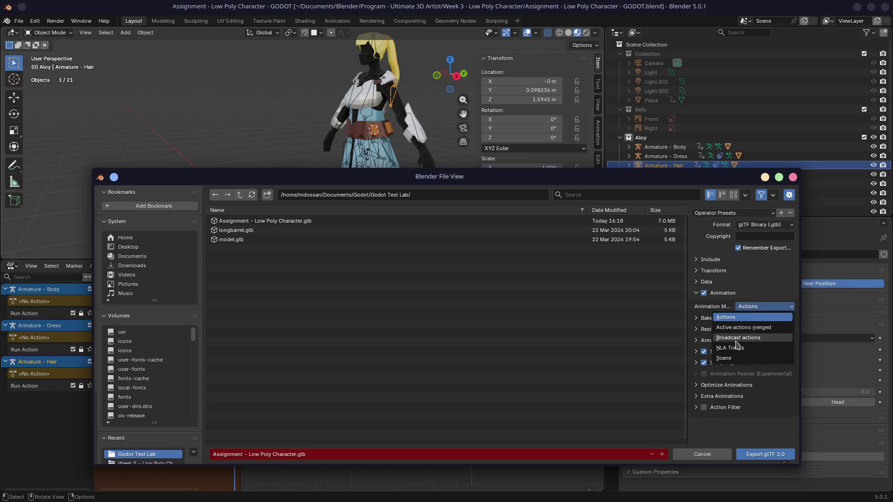
click(733, 348)
click(753, 308)
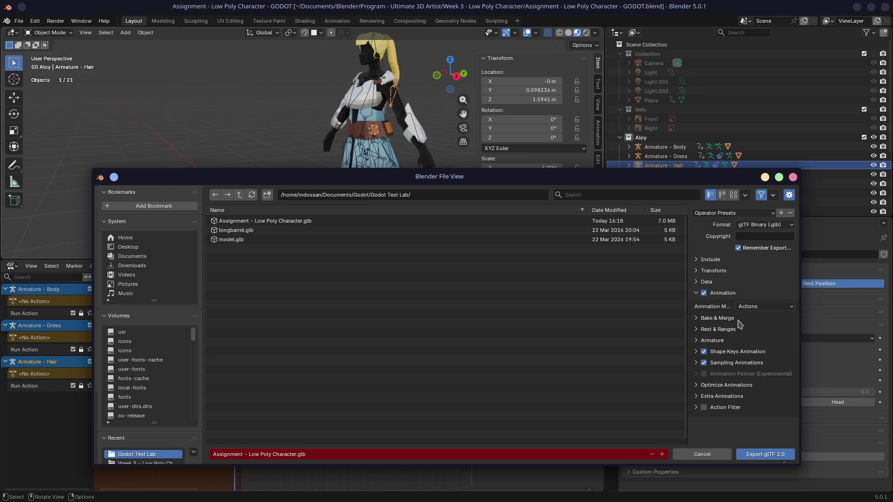
- Set Bake & Merge's Merge Animation to NLA Track Names and export the .glb
click(696, 321)
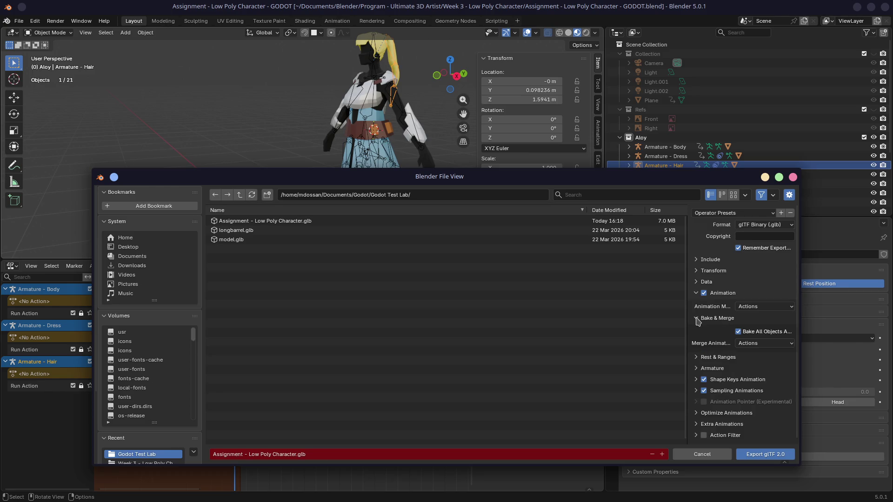
click(744, 344)
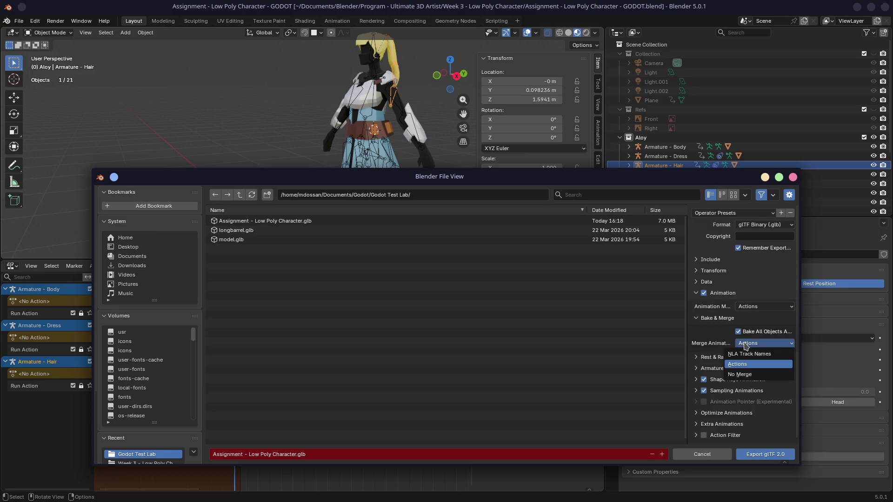
click(743, 354)
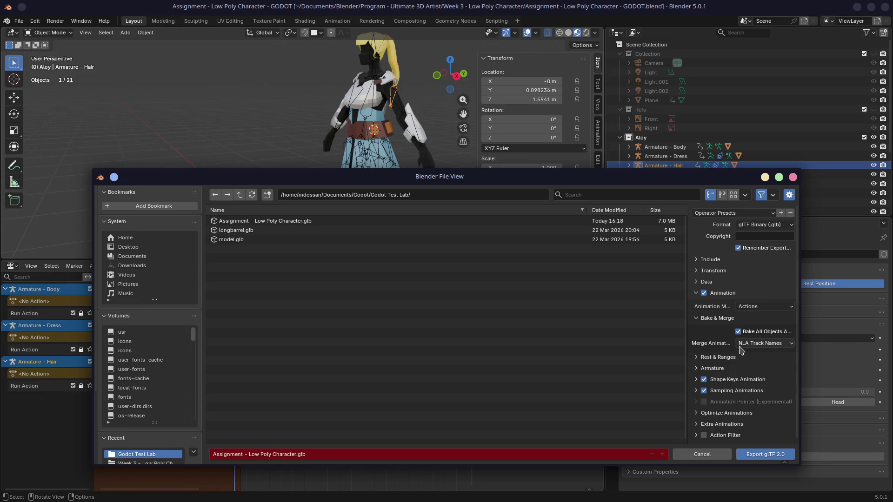
click(696, 319)
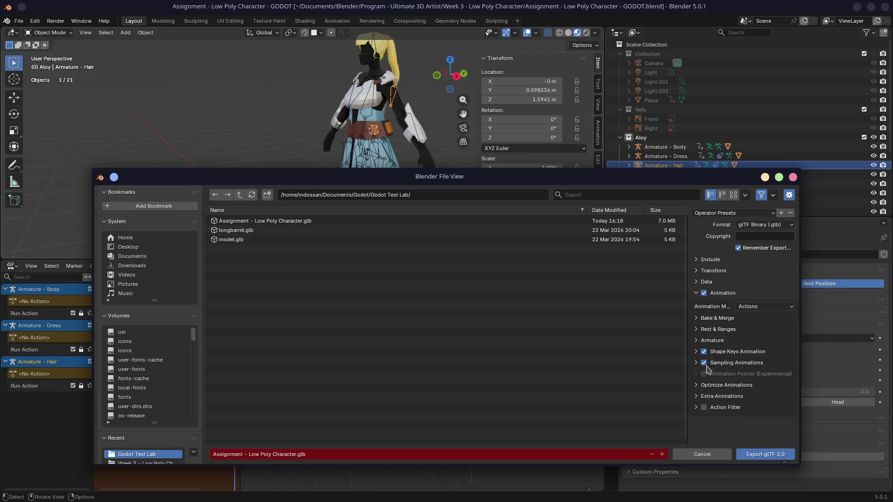
click(766, 454)
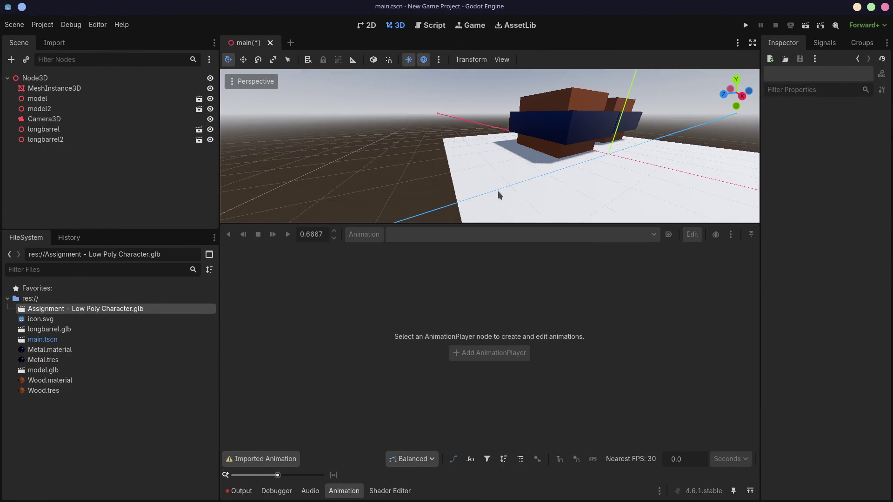
- Reimport the .glb with Import Rest as Reset enabled and drag it into the main scene
double_click(149, 310)
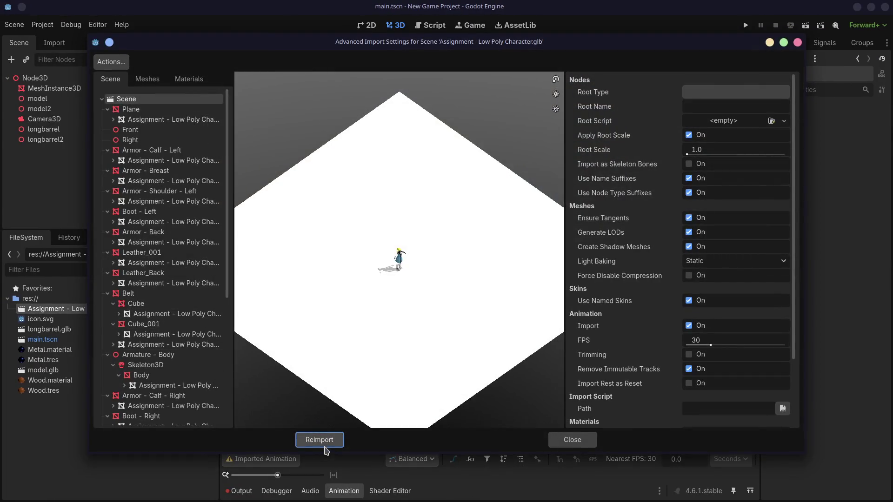
click(330, 446)
double_click(124, 312)
scroll(199, 261, down, 3)
scroll(199, 262, down, 3)
scroll(639, 232, down, 3)
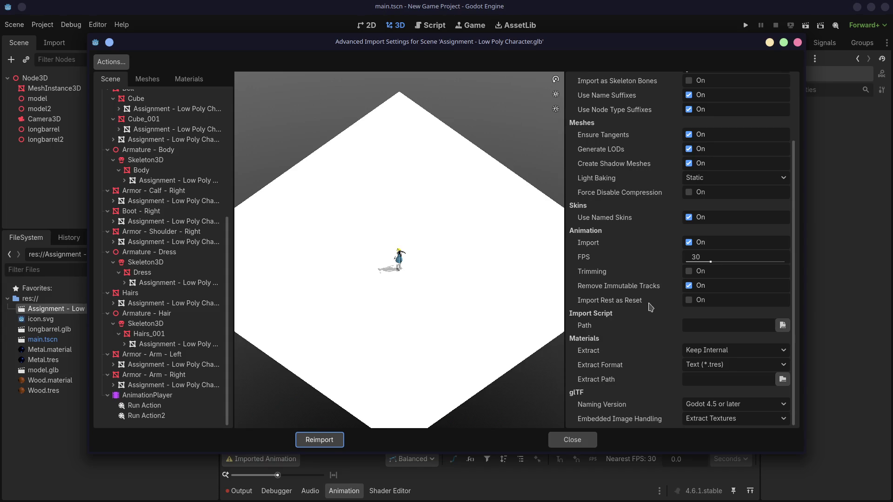
click(689, 301)
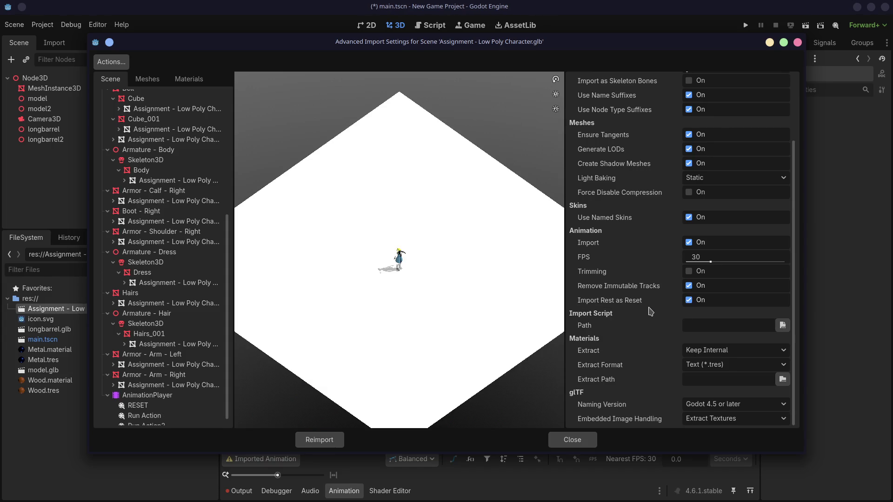
click(328, 440)
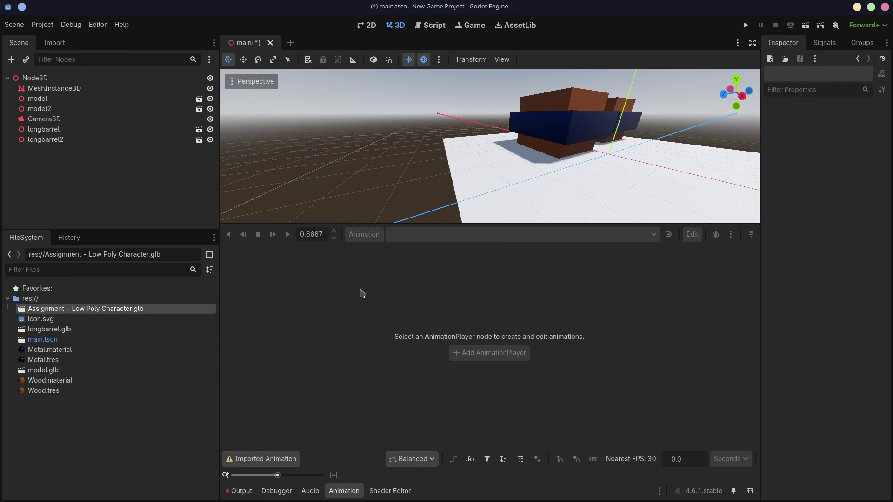
drag(98, 308, 544, 183)
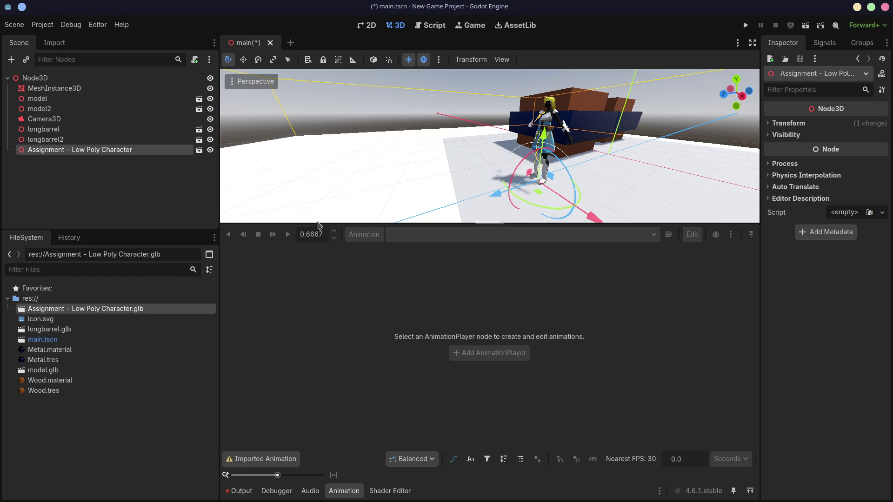
- Enable Editable Children on the character node and select its AnimationPlayer
right_click(136, 154)
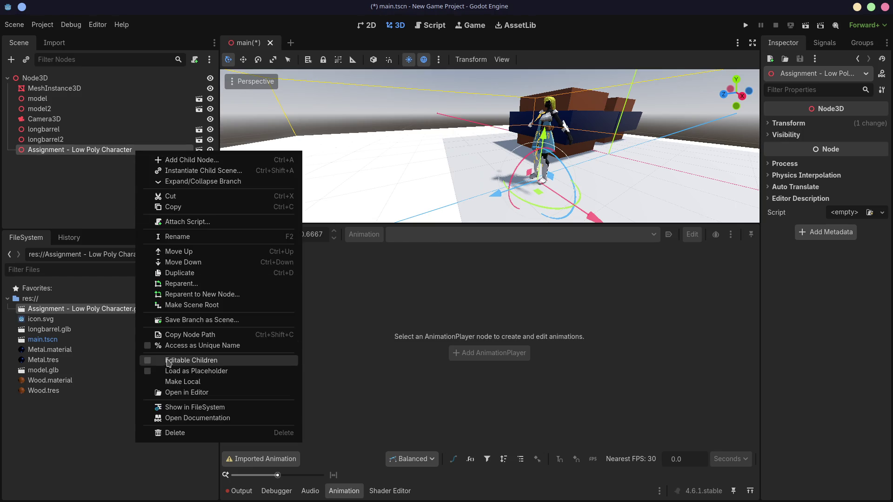
click(148, 363)
scroll(135, 160, down, 5)
click(59, 219)
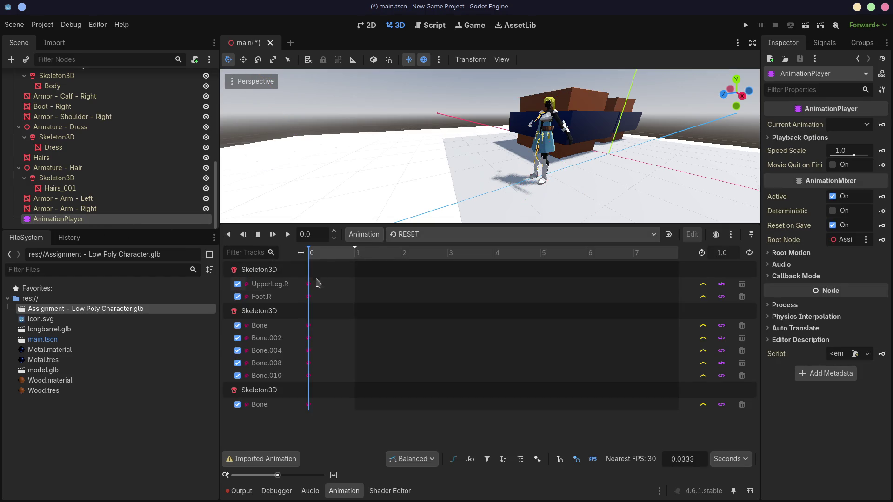
- Switch between Run Action and Run Action2, play Run Action2, then return to Blender
click(427, 237)
click(417, 262)
click(419, 235)
click(419, 272)
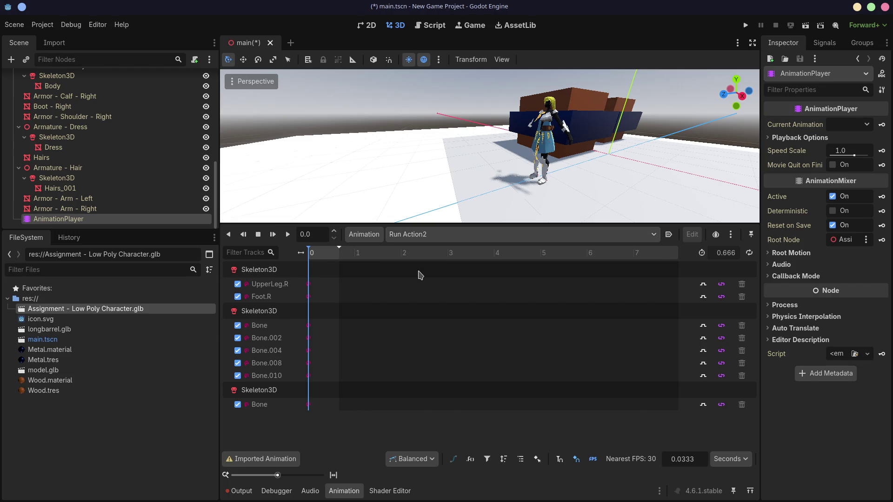
click(419, 235)
click(424, 262)
click(434, 236)
click(423, 273)
click(288, 235)
click(418, 235)
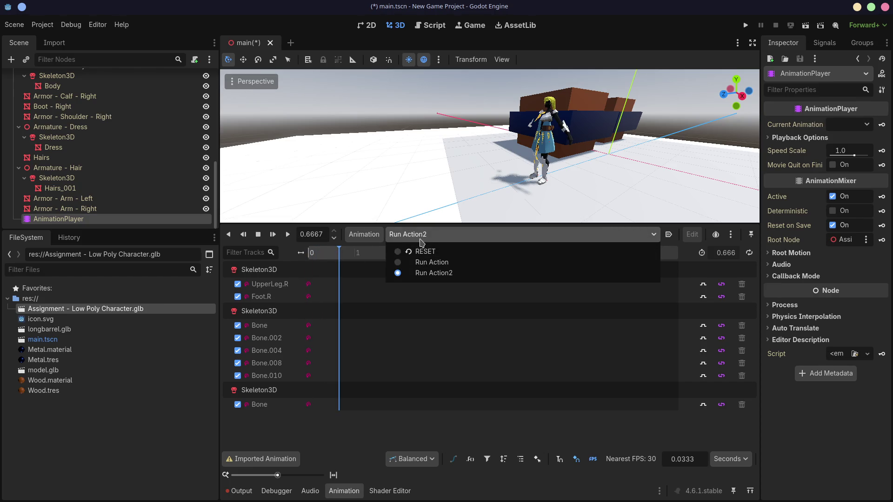
click(420, 235)
click(424, 262)
click(419, 235)
click(371, 311)
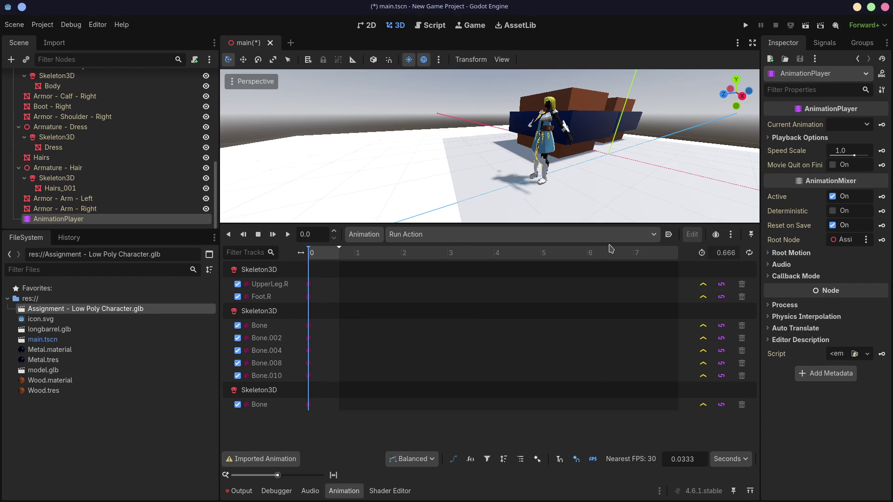
key(alt+Tab)
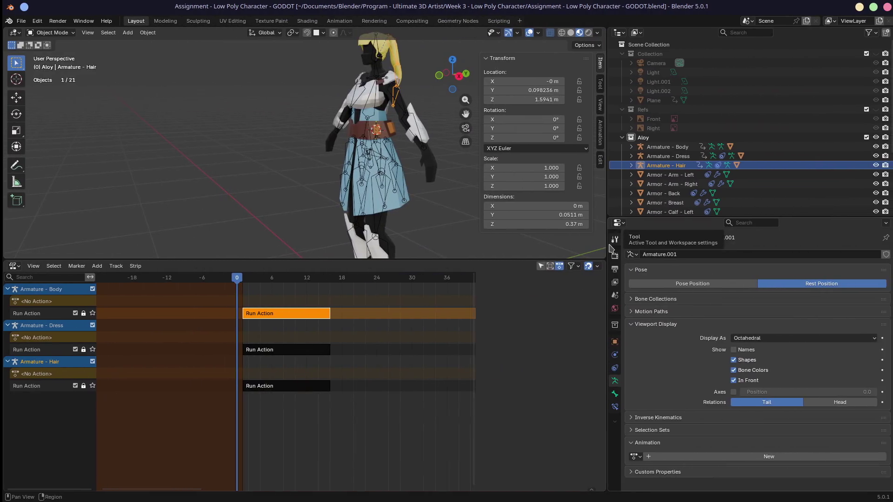
scroll(399, 349, down, 2)
scroll(398, 349, down, 3)
scroll(395, 350, down, 2)
scroll(392, 349, down, 4)
scroll(392, 349, up, 1)
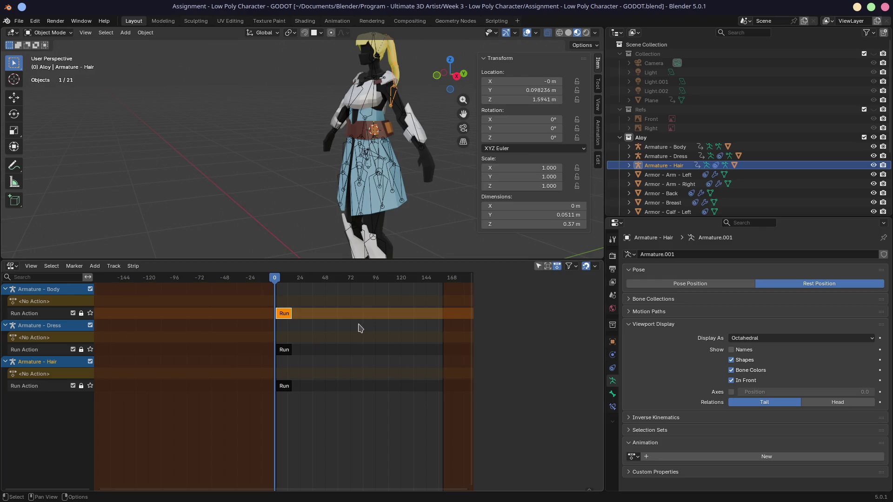
- Review the glTF 2.0 export's Include options with the settings widened, then cancel the export
click(19, 21)
mouse_move(34, 161)
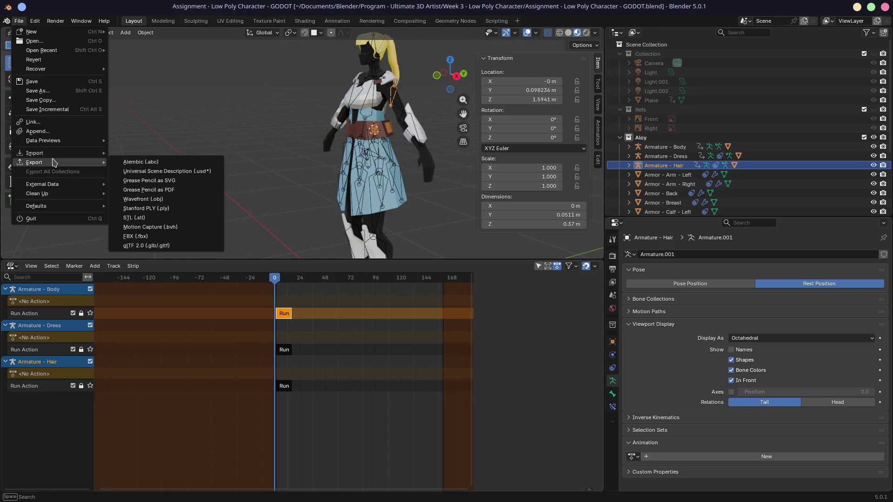
click(154, 247)
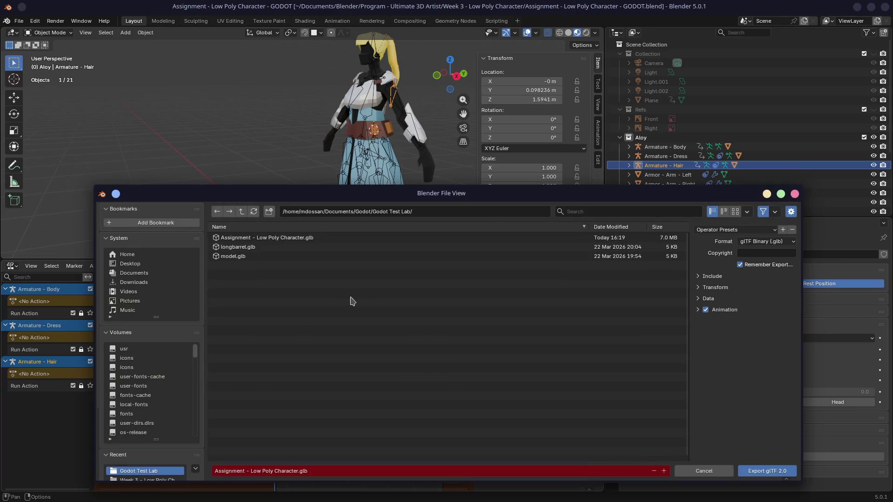
click(698, 277)
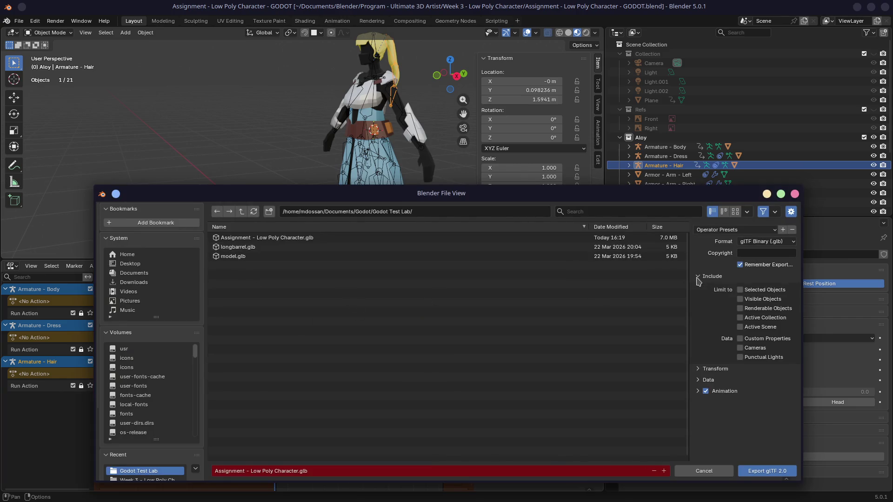
drag(689, 275, 446, 313)
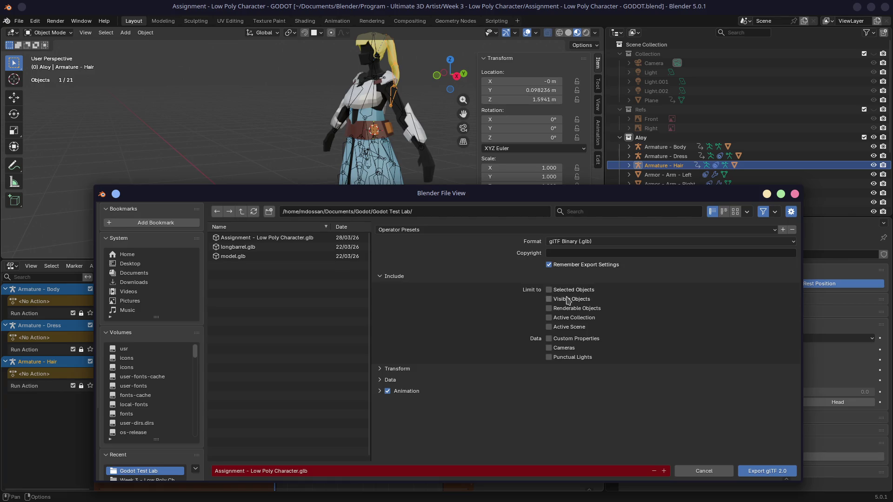
key(Return)
scroll(412, 220, down, 3)
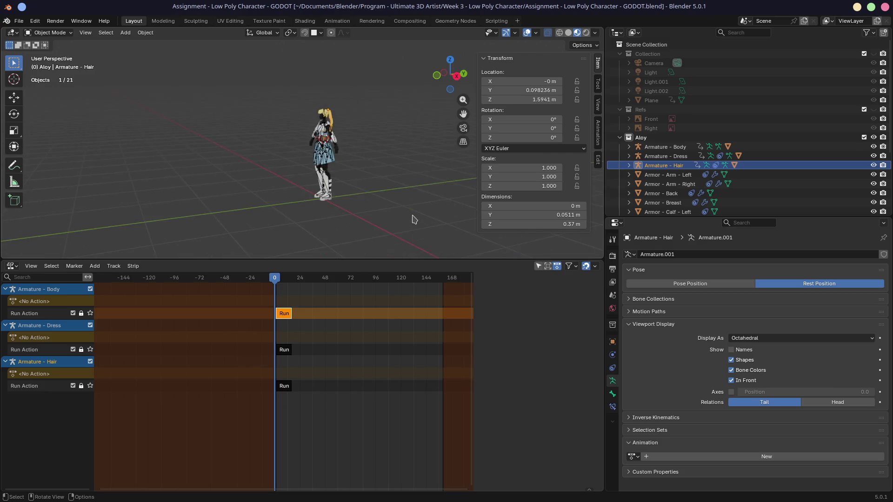
- Select all objects and start a glTF 2.0 export, glancing at the presets and Animation options
click(396, 210)
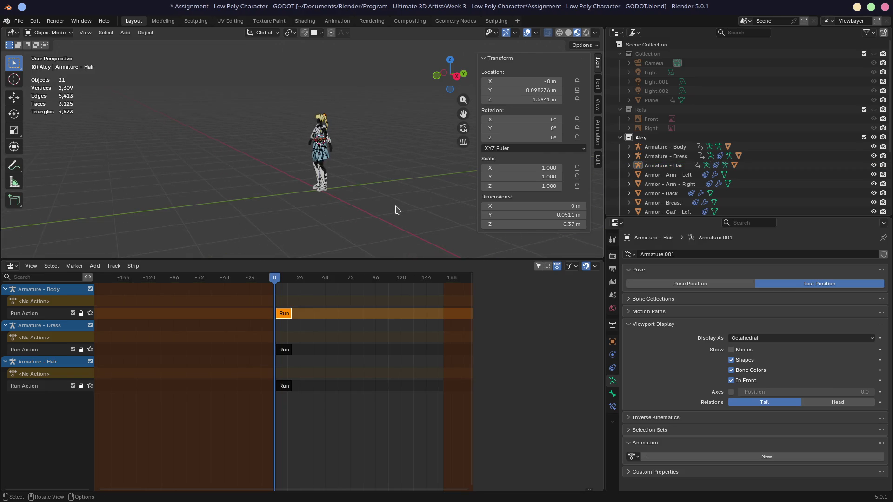
key(a)
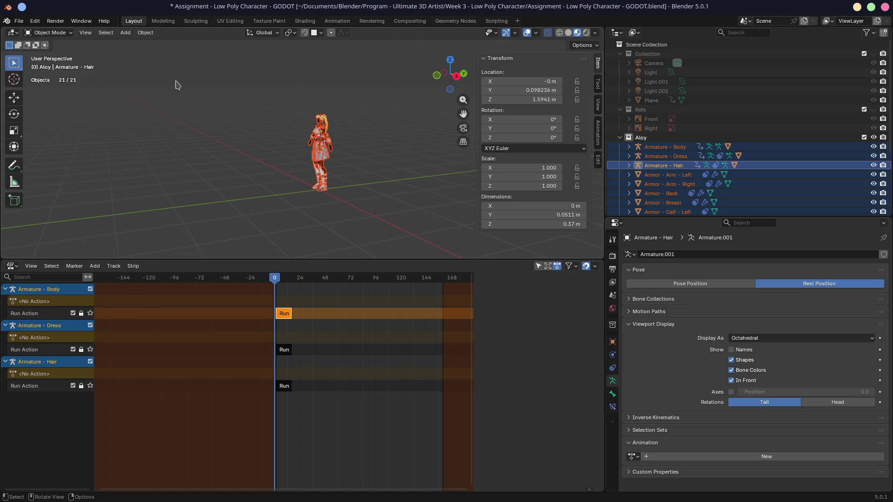
click(16, 21)
mouse_move(34, 162)
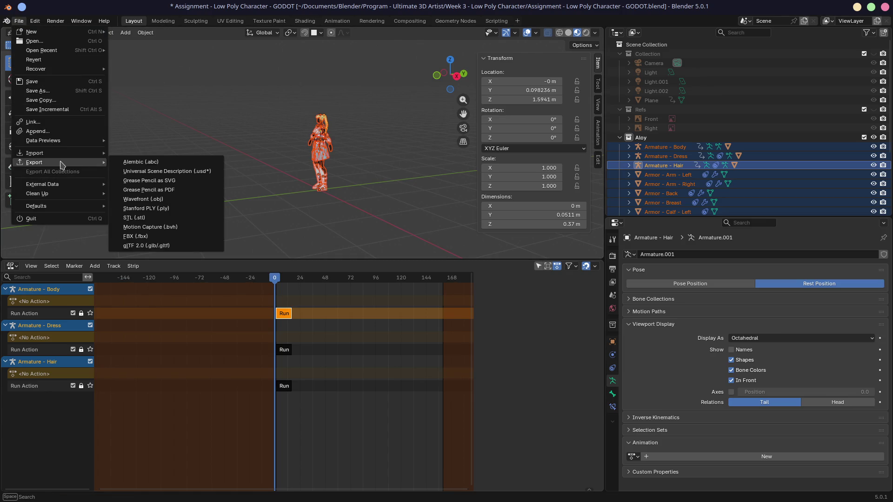
click(132, 247)
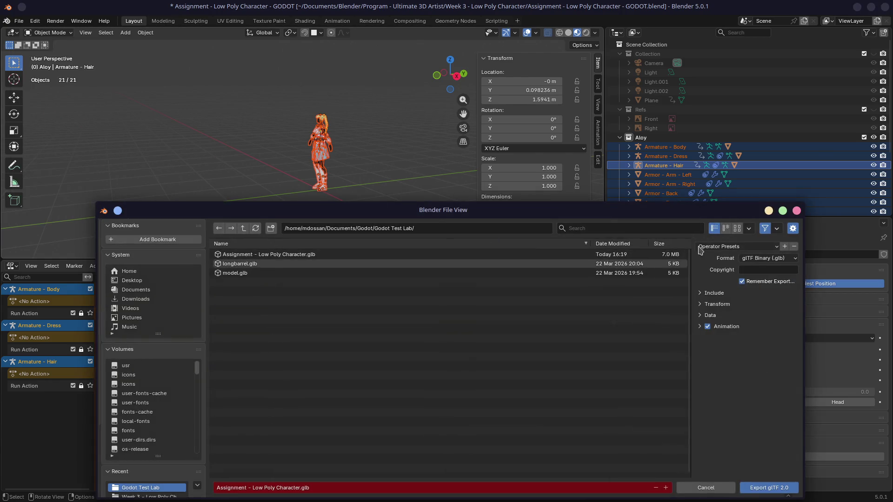
drag(658, 215, 579, 128)
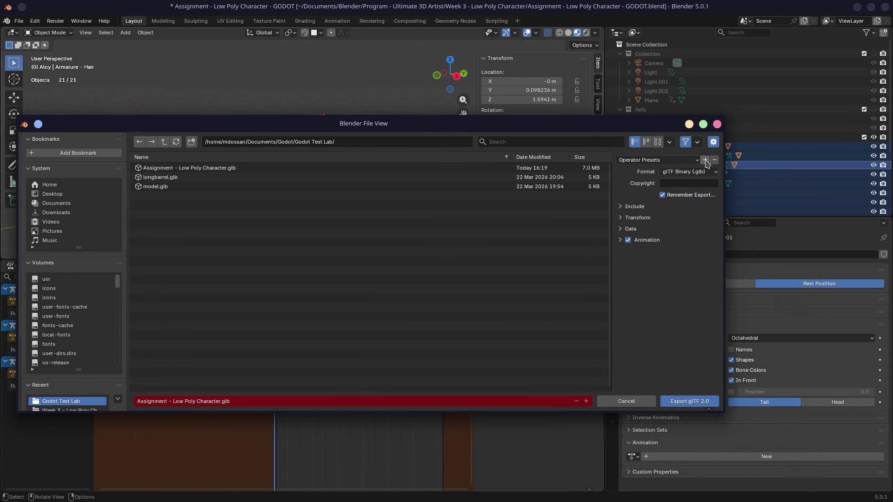
click(696, 161)
click(619, 240)
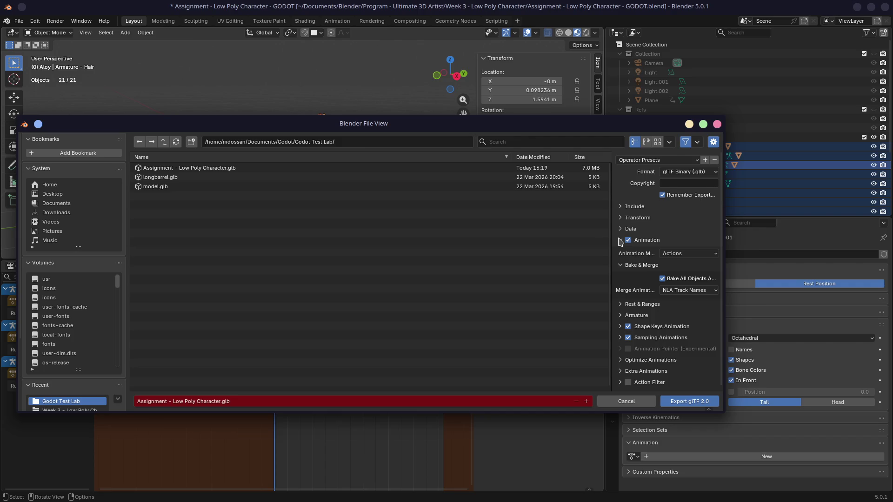
click(620, 240)
- Review the Include, Transform, Shape Keys and Optimize Shape Keys export options
click(620, 207)
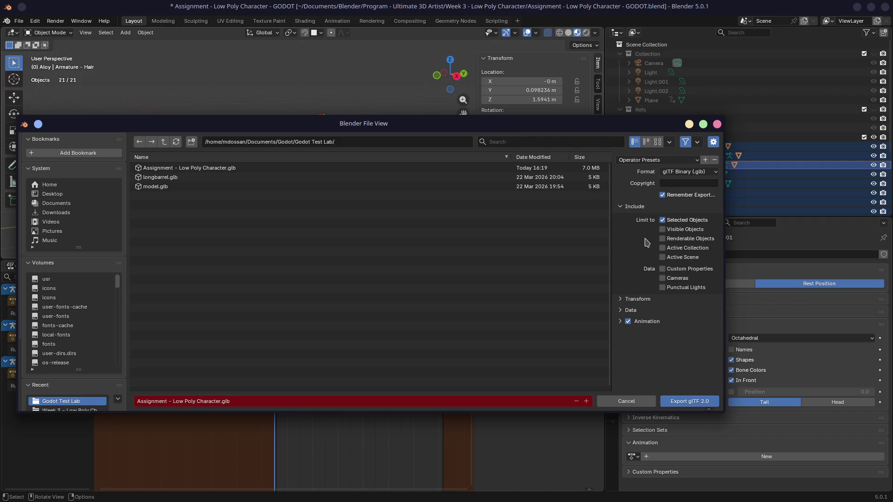
click(620, 206)
click(620, 218)
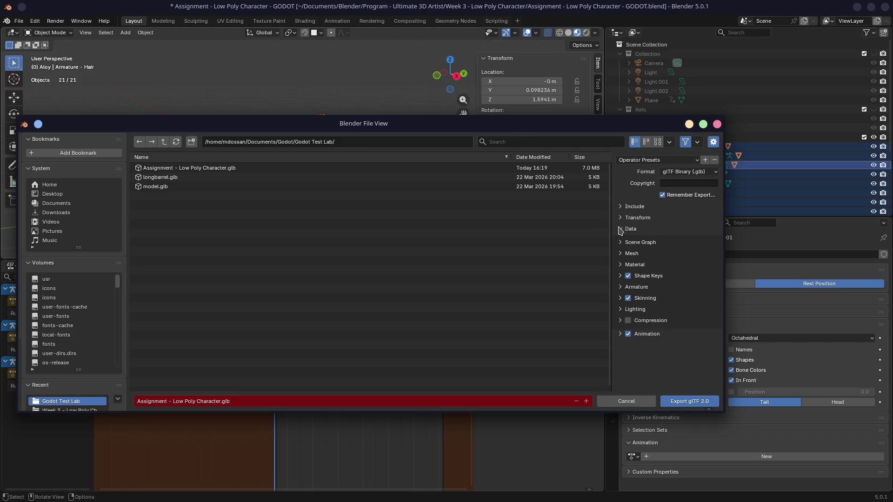
click(620, 286)
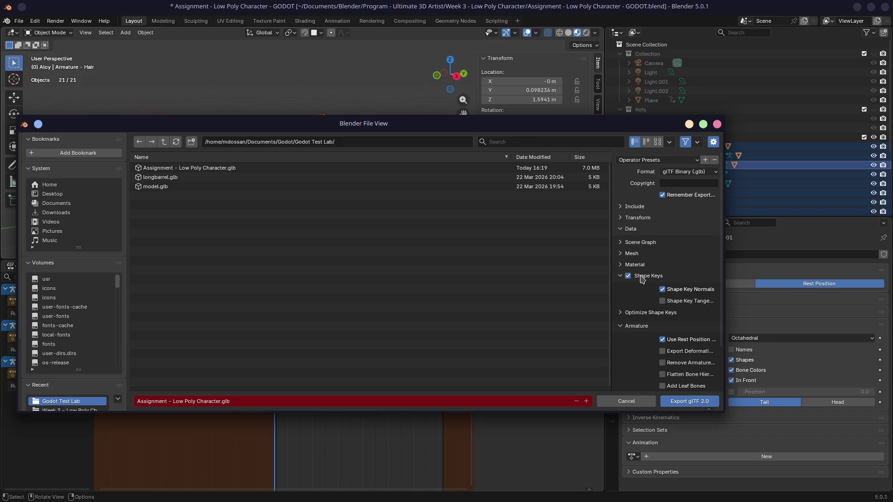
click(621, 313)
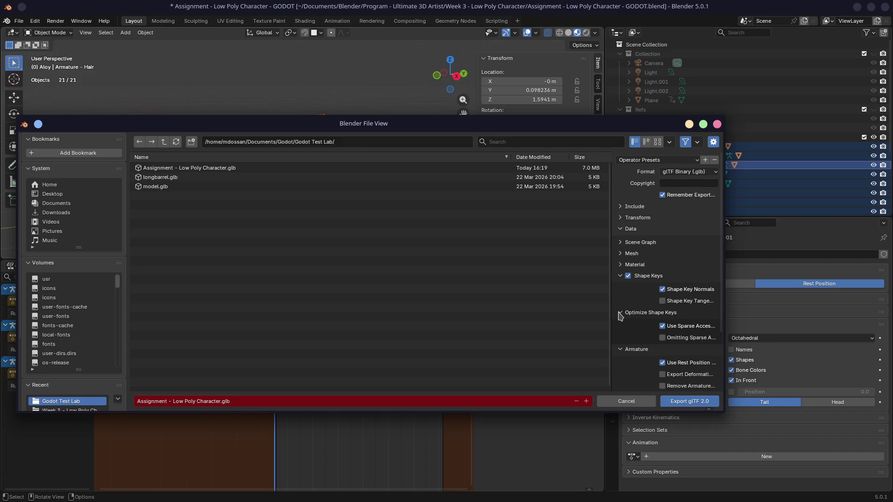
click(620, 276)
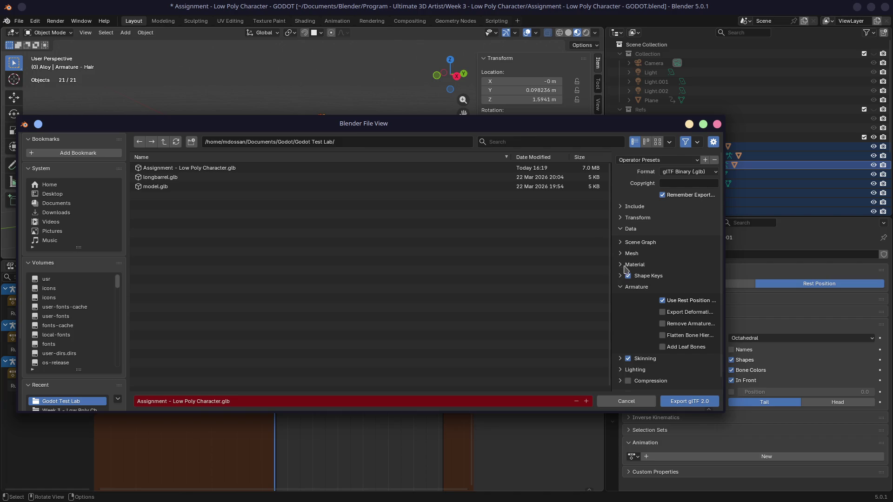
scroll(626, 270, down, 1)
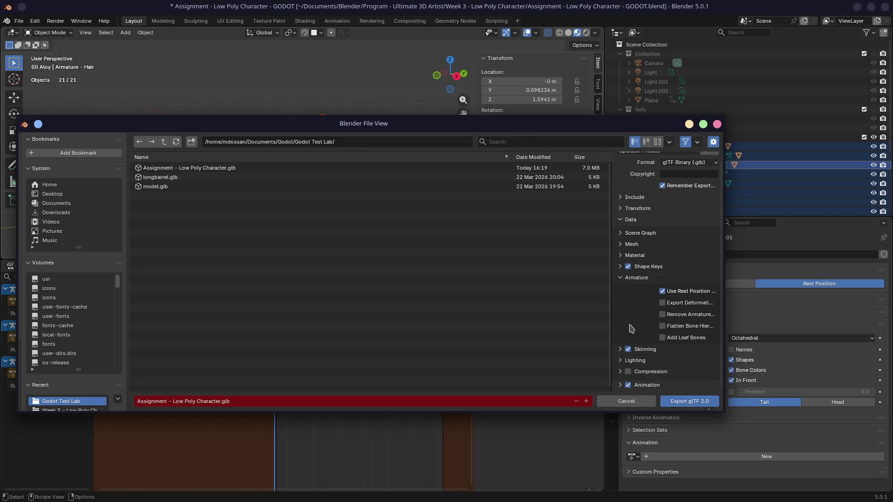
- In the Animation export options, turn off animation optimisation and forced channel keeping
click(619, 278)
click(620, 333)
scroll(645, 307, down, 3)
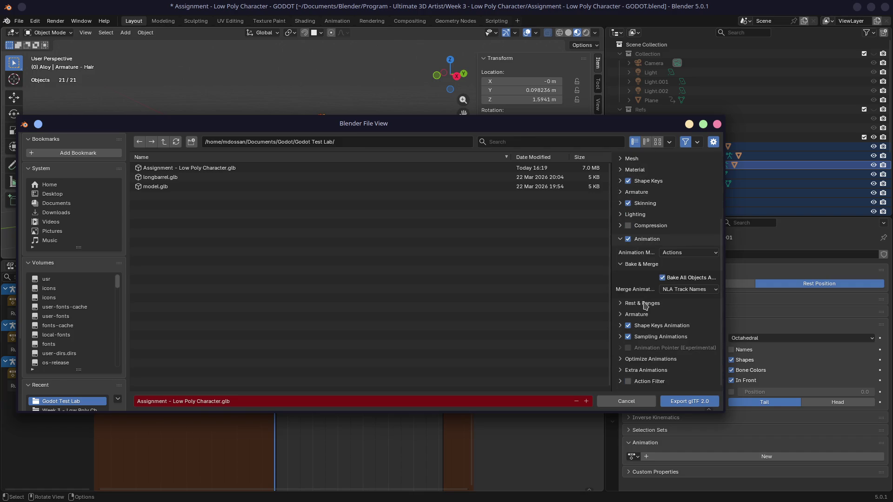
click(621, 370)
scroll(623, 353, down, 1)
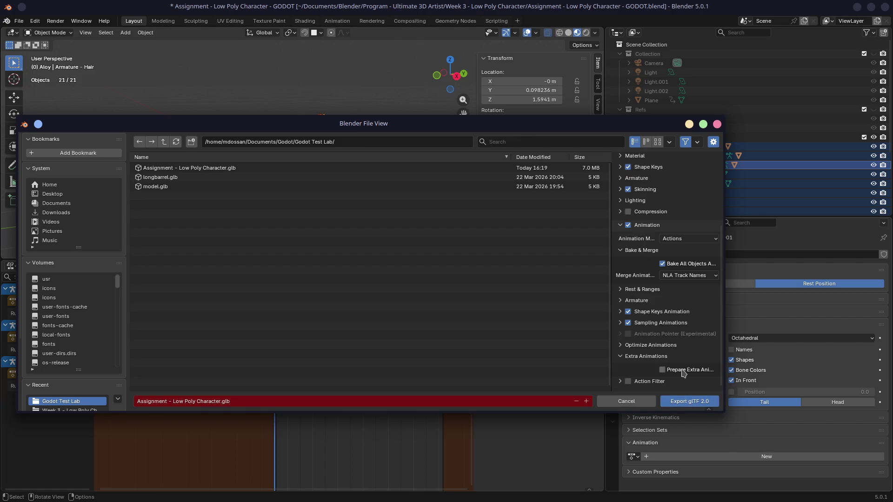
click(620, 356)
scroll(671, 349, down, 3)
click(663, 324)
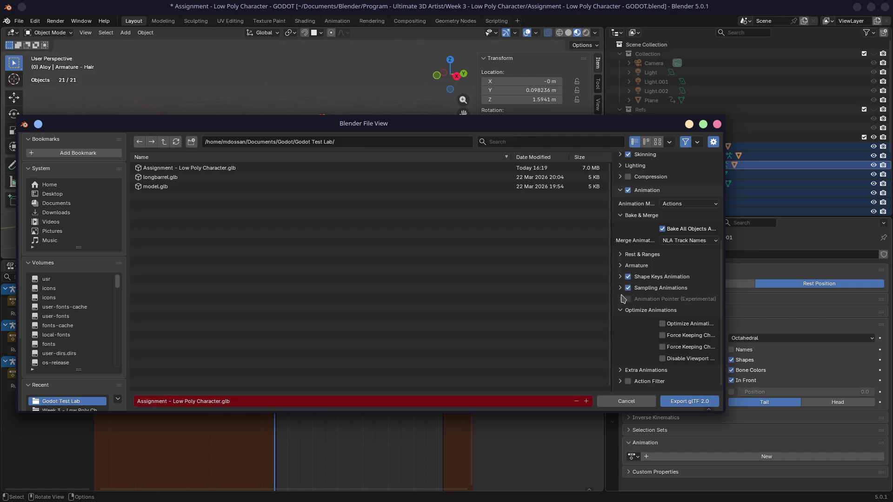
- Review Sampling, Shape Keys, Armature and Rest & Ranges options, then export Assignment - Low Poly Character.glb
click(620, 288)
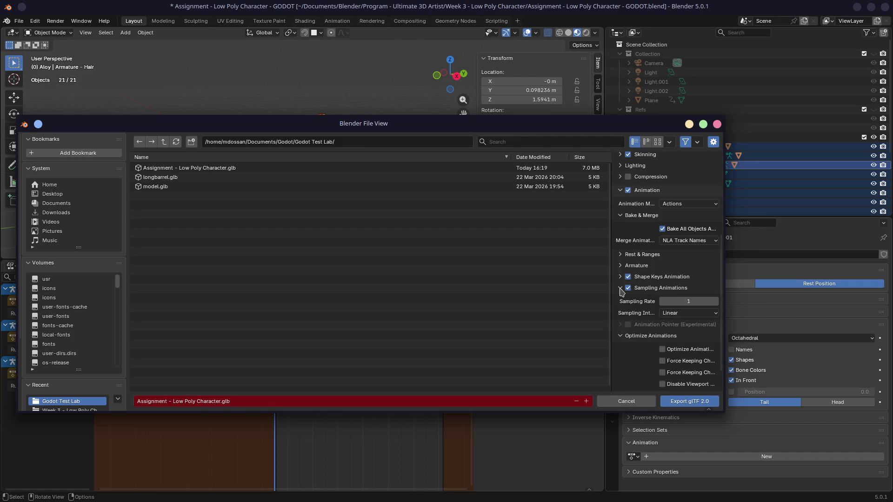
click(620, 289)
click(622, 279)
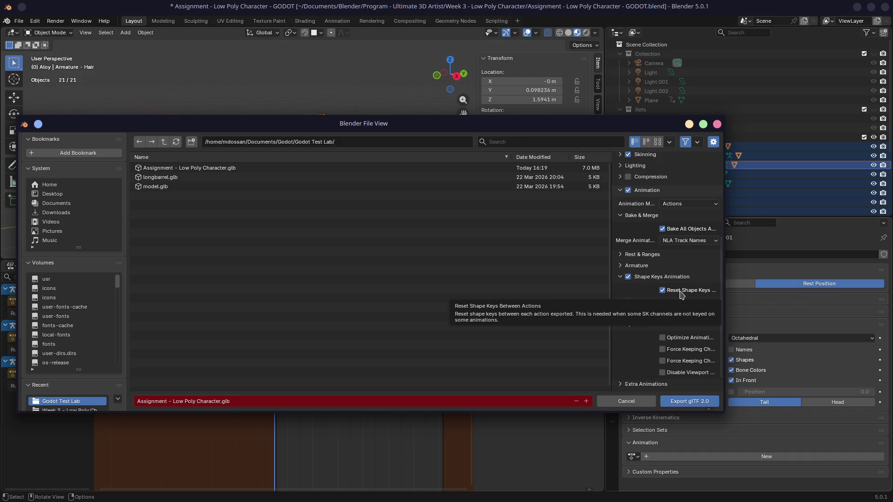
click(620, 266)
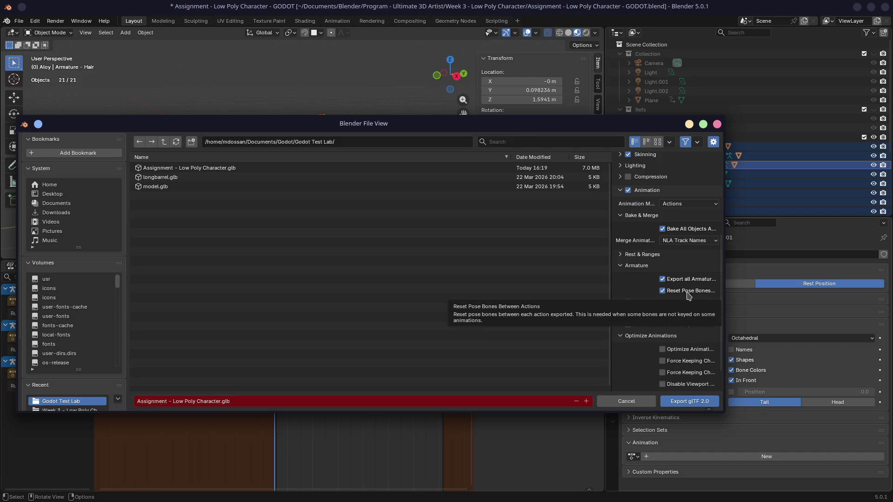
click(622, 266)
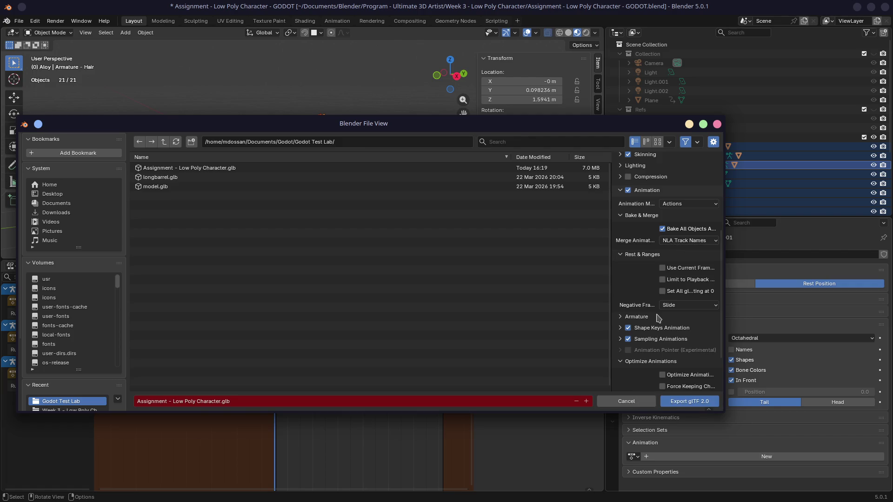
scroll(658, 318, down, 3)
click(689, 401)
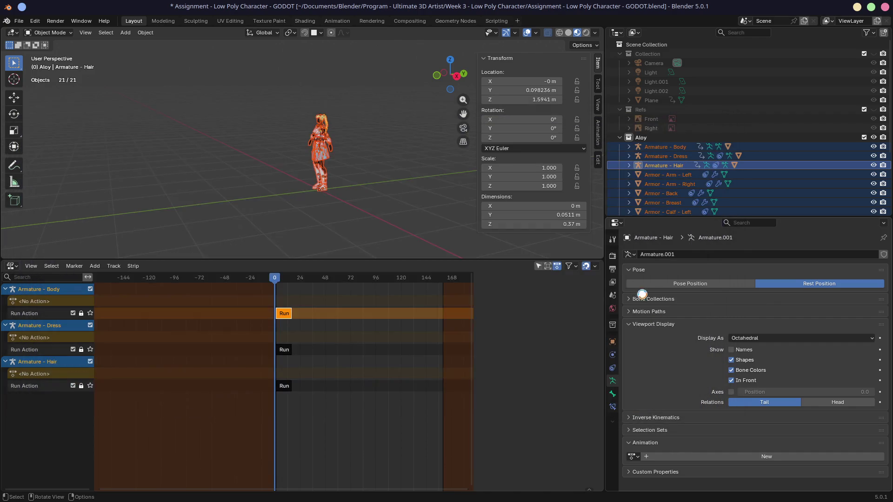
- In Godot, choose Run Action on the AnimationPlayer and play it
key(alt+Tab)
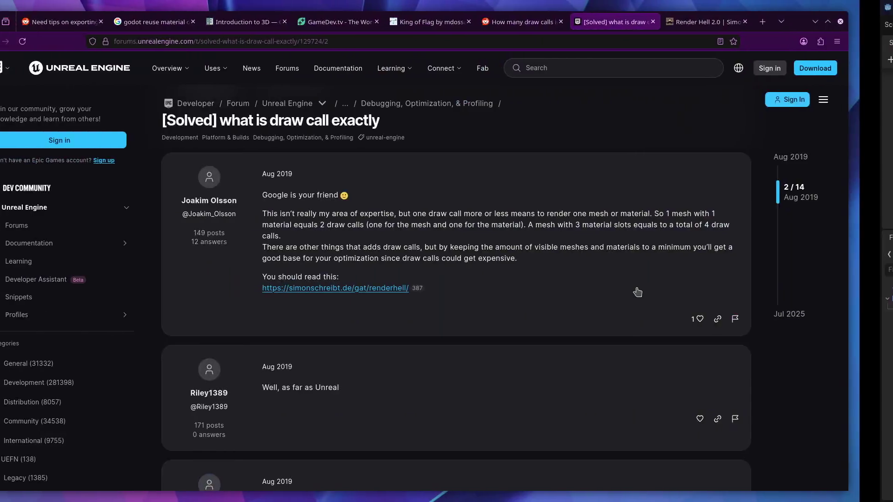
key(alt+Tab)
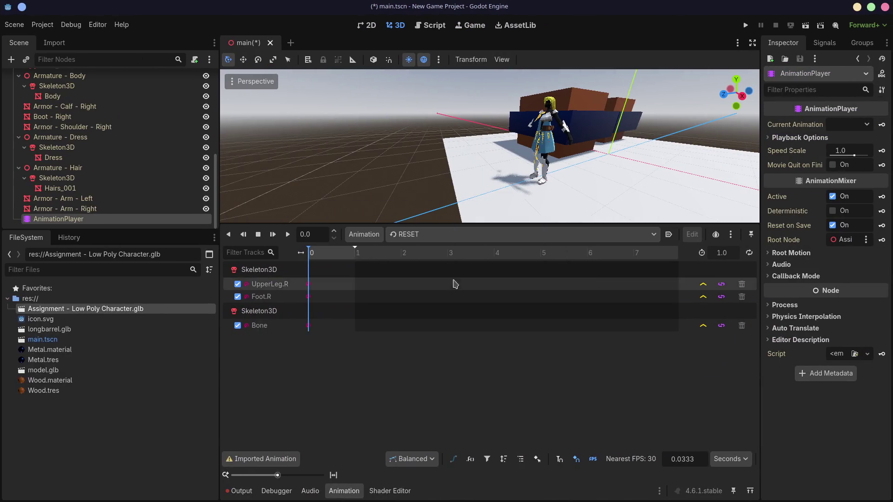
click(116, 209)
click(392, 235)
click(425, 262)
key(space)
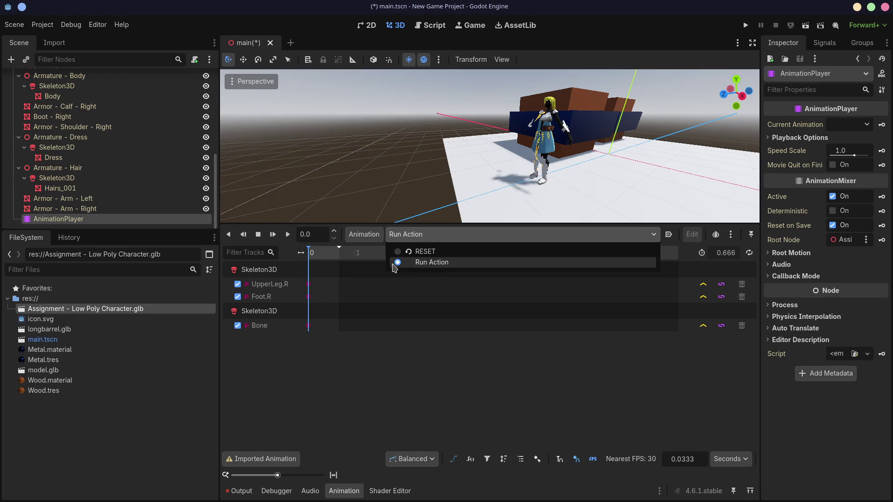
click(426, 262)
click(287, 234)
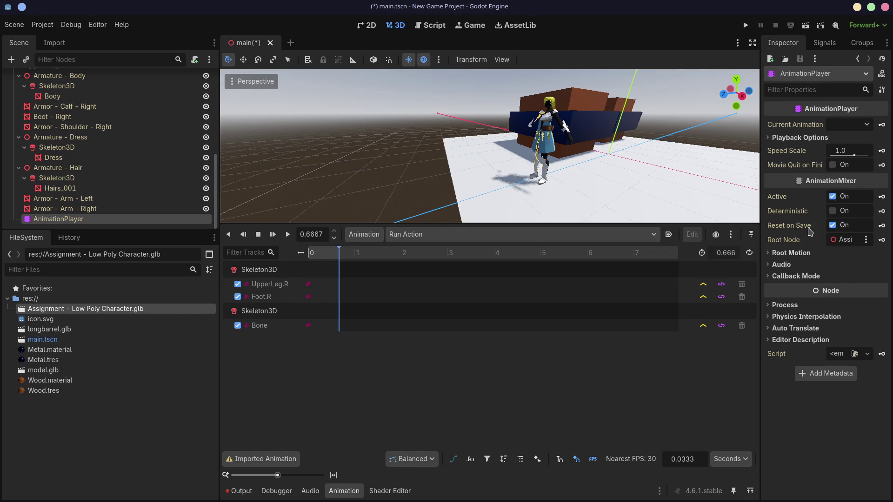
- Bring up the advanced import settings for Assignment - Low Poly Character.glb
double_click(170, 312)
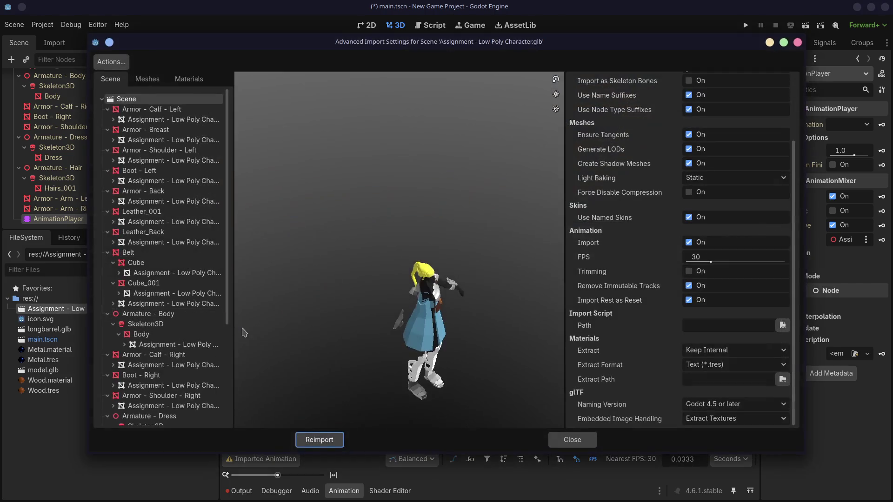
scroll(655, 365, up, 3)
scroll(655, 365, down, 3)
- Glance at the Meshes and Materials lists, then select Run Action under the AnimationPlayer
click(149, 79)
click(180, 81)
click(148, 80)
click(110, 82)
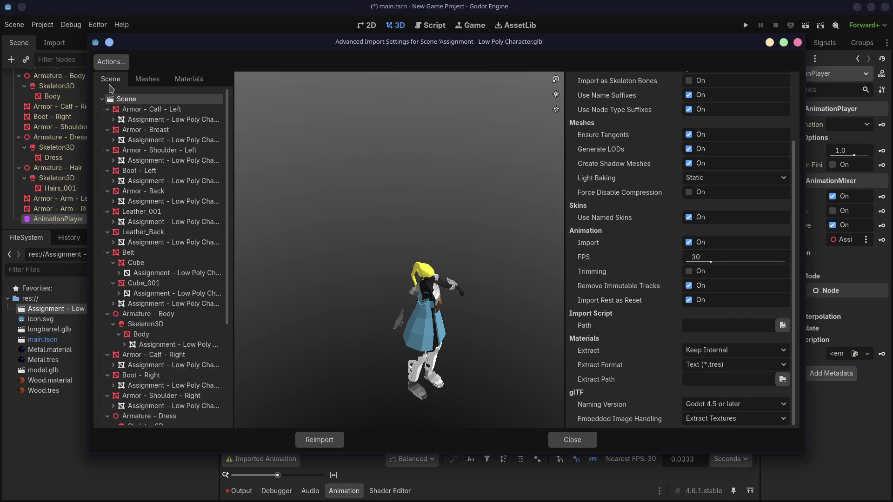
scroll(180, 356, down, 5)
click(144, 415)
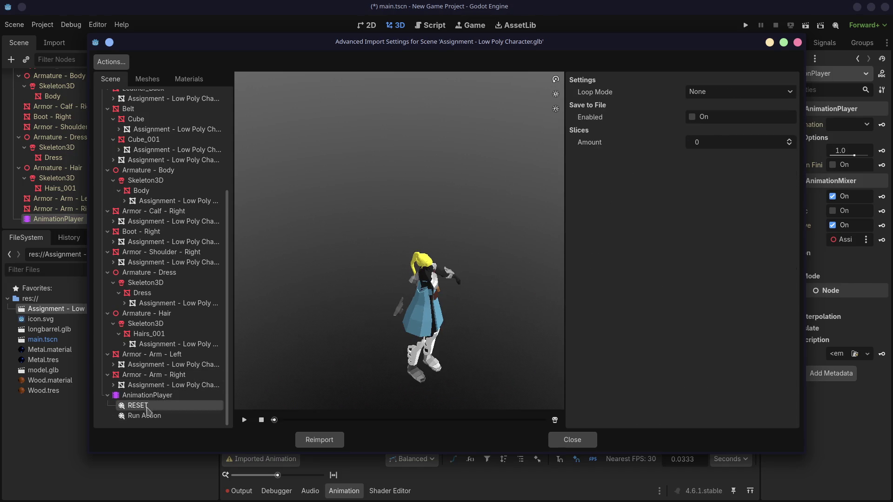
click(244, 420)
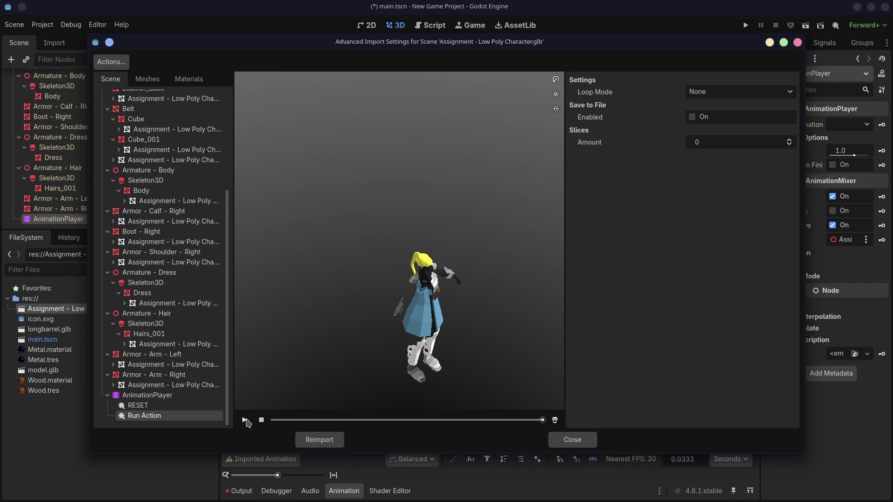
- Set Run Action's Loop Mode to Linear, leave save-to-file off, and reimport the character
click(745, 94)
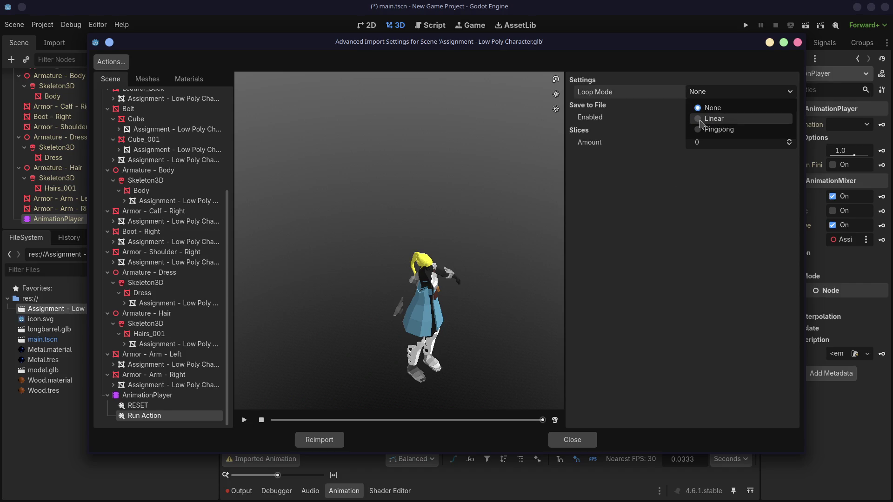
click(705, 118)
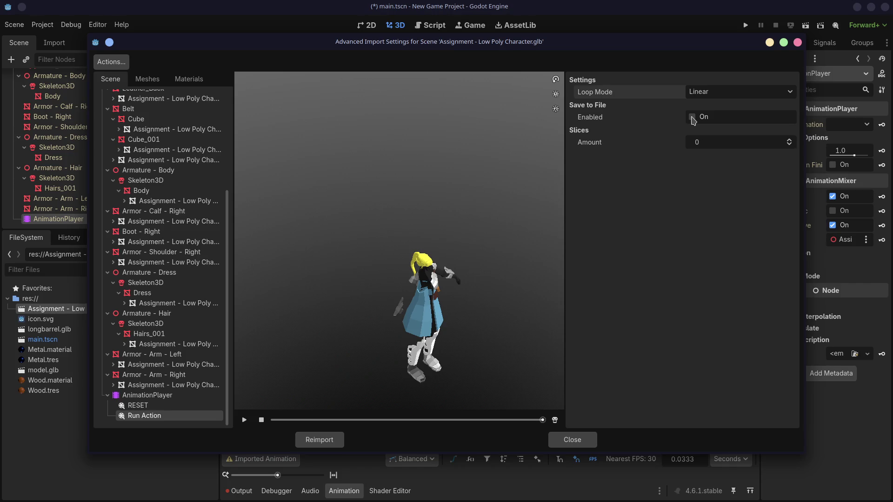
click(693, 119)
click(693, 118)
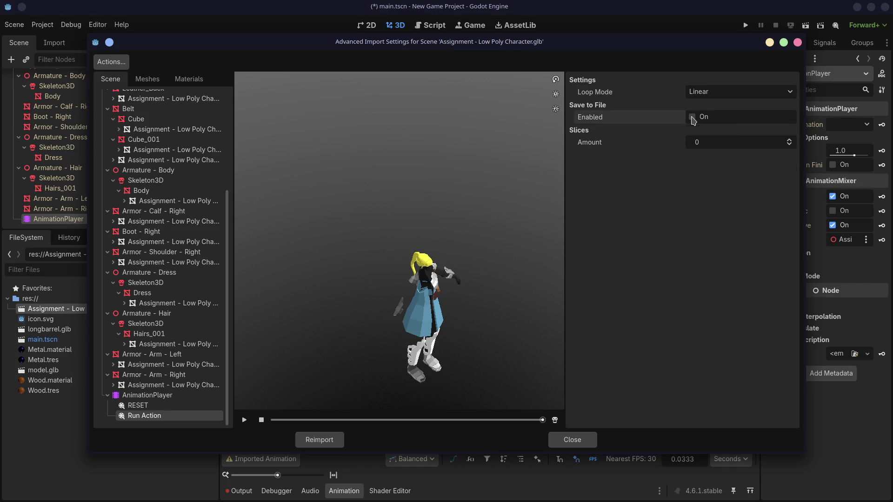
click(139, 407)
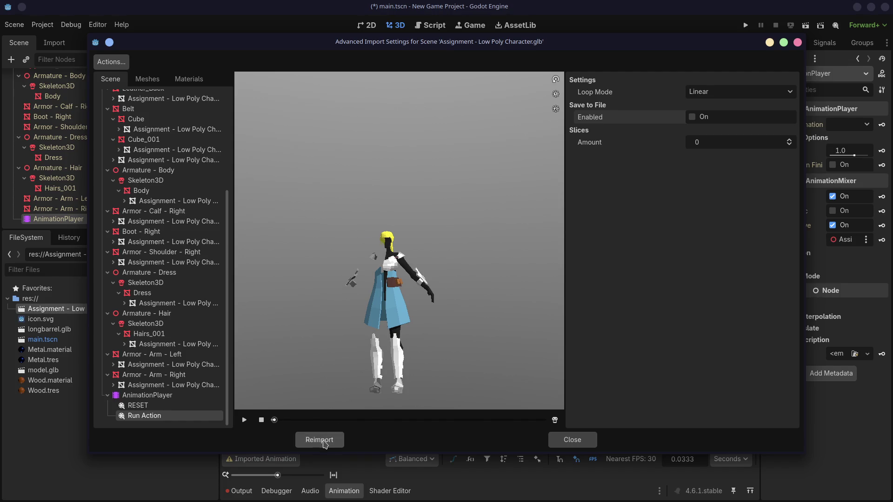
click(323, 441)
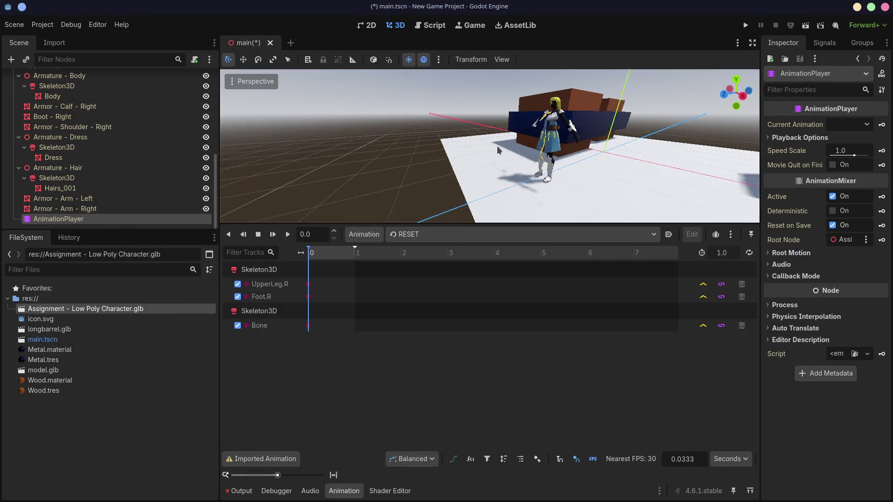
- In Blender, export Assignment - Low Poly Character.glb again with modifiers applied to meshes, then return to Godot
key(ctrl+super+Right)
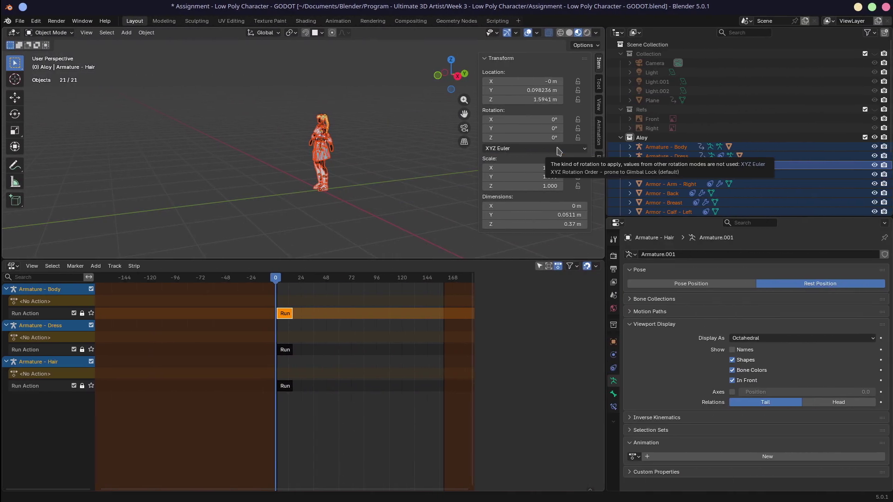
click(20, 21)
mouse_move(34, 162)
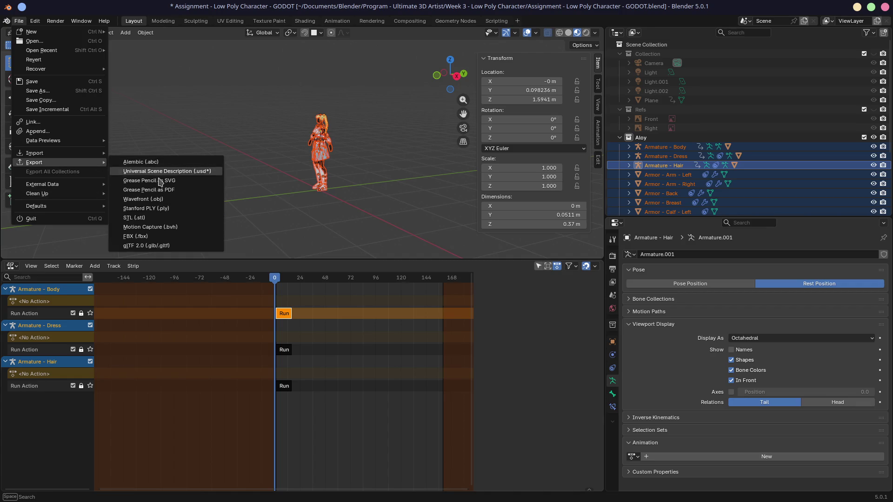
click(145, 245)
click(623, 246)
click(625, 271)
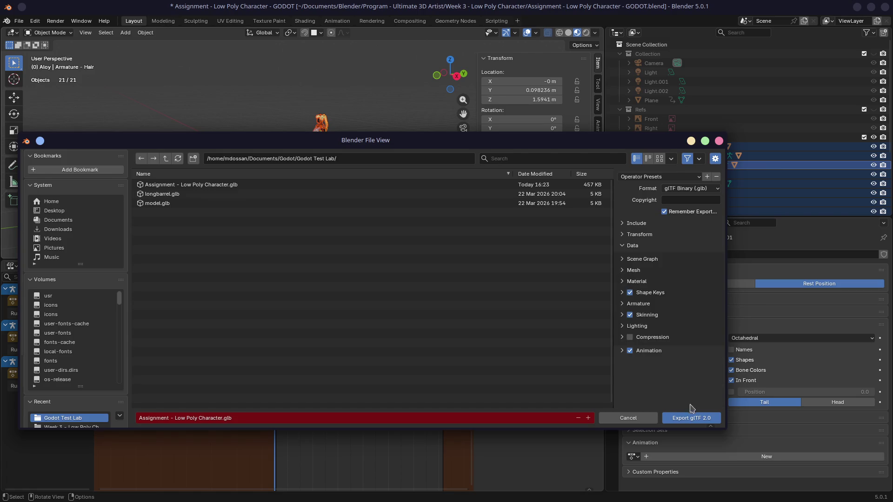
click(690, 417)
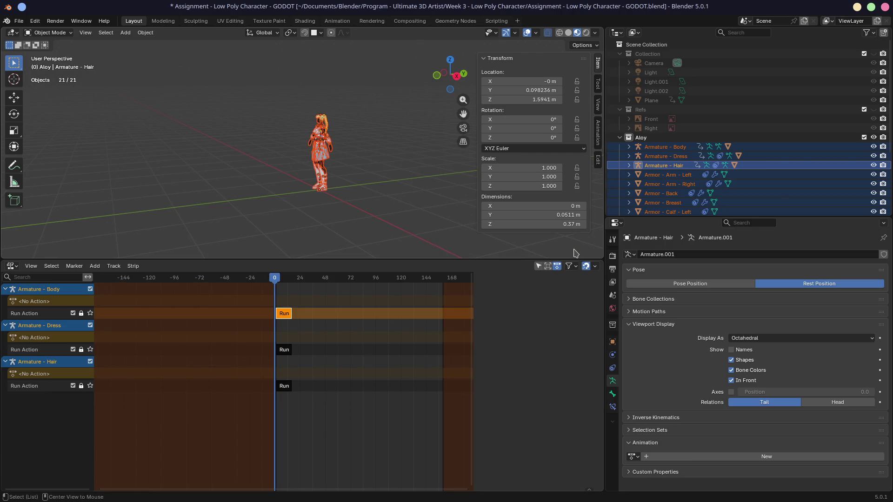
key(alt+Tab)
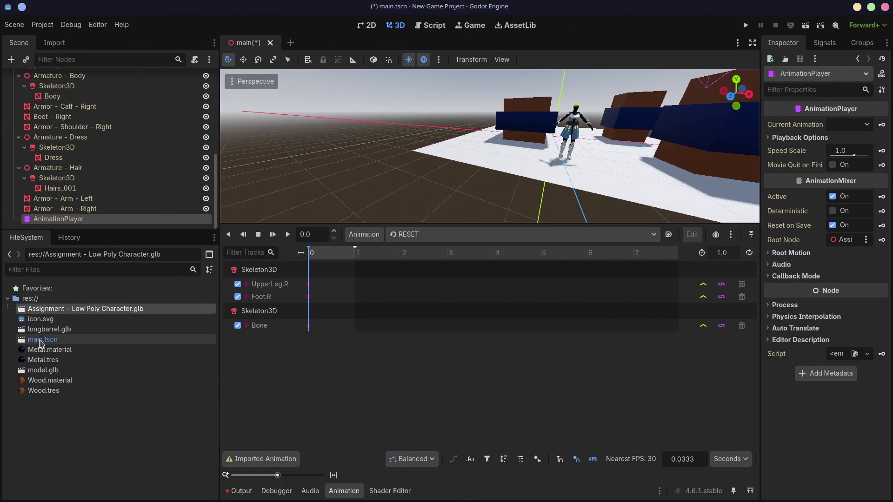
- Reimport the character glb, then set Run Action's Loop Mode to None and reimport again
double_click(55, 309)
click(319, 440)
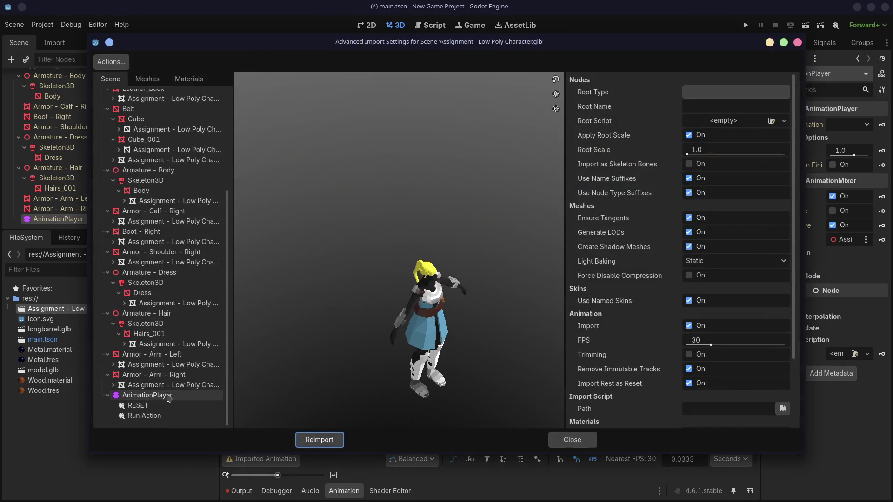
click(143, 415)
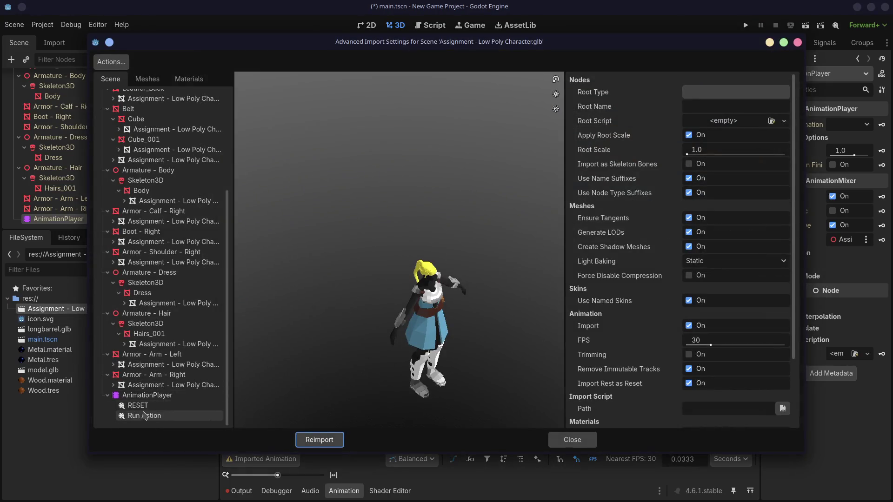
click(245, 420)
click(137, 405)
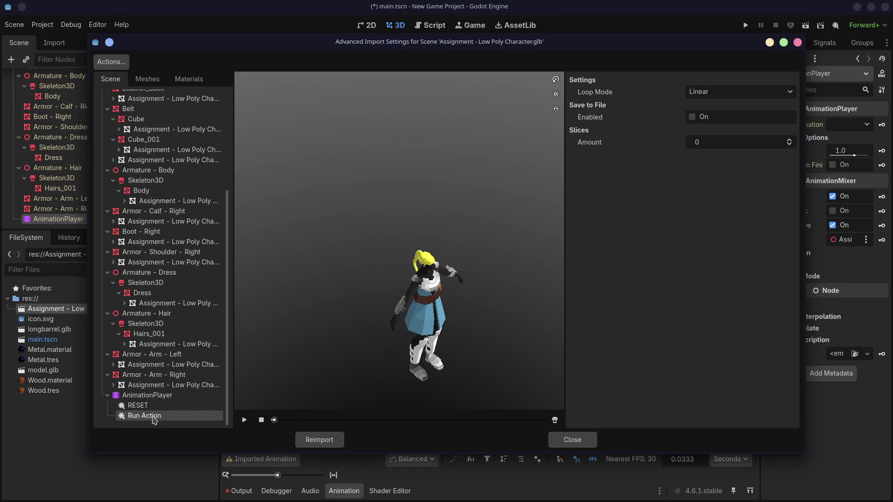
click(708, 95)
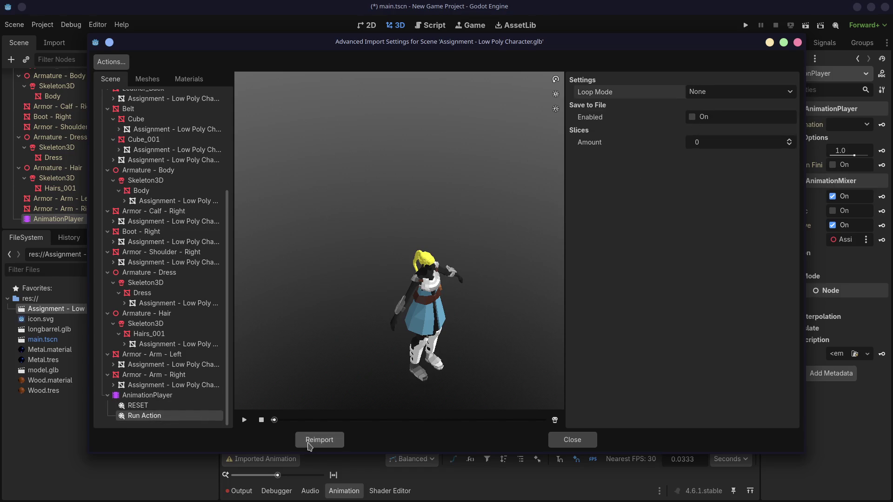
click(311, 444)
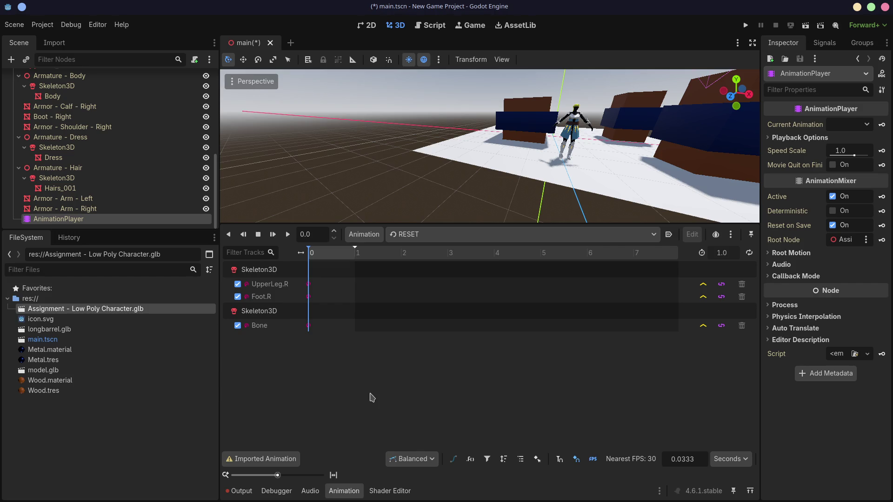
- Turn the NLA area into a Dope Sheet in Action Editor mode and load Run Action
key(alt+Tab)
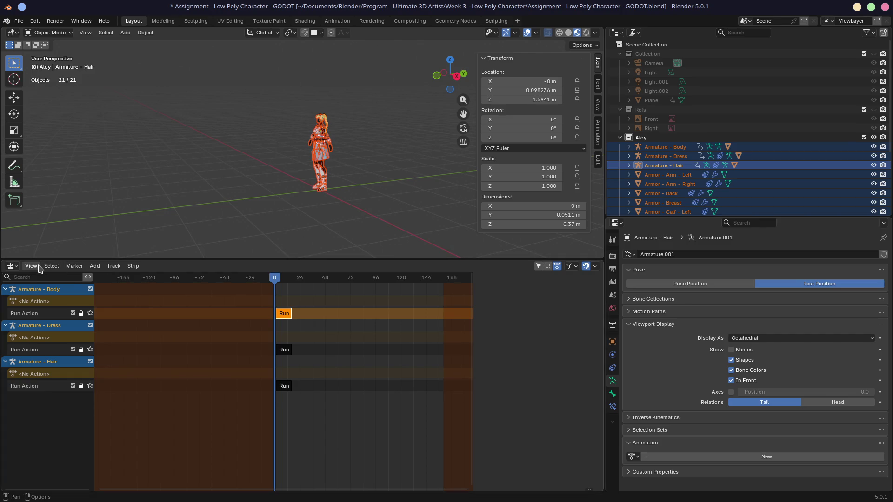
click(12, 266)
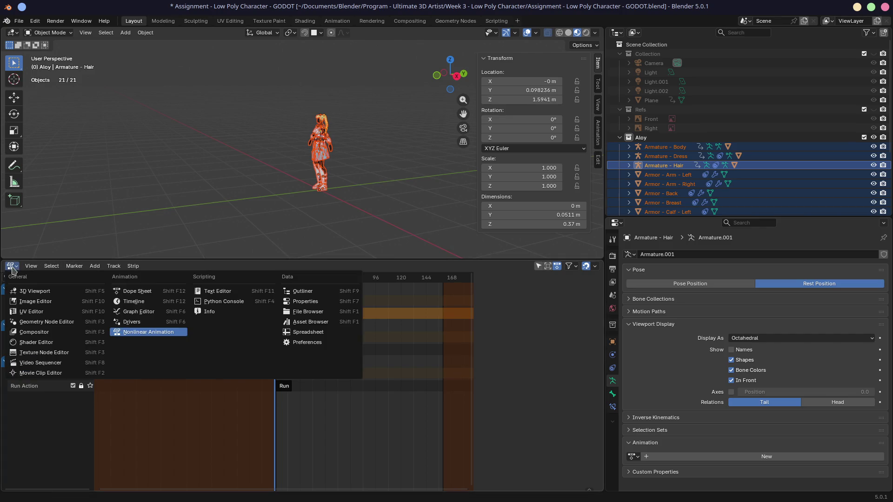
click(159, 294)
click(61, 266)
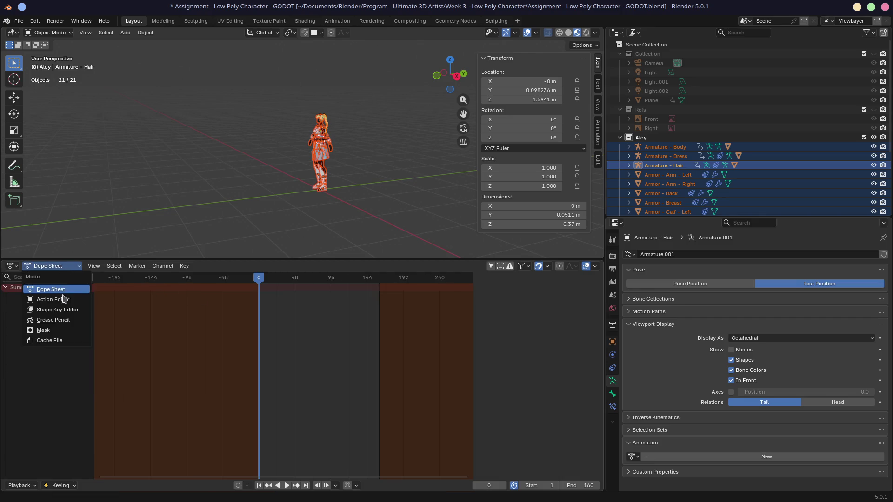
click(61, 304)
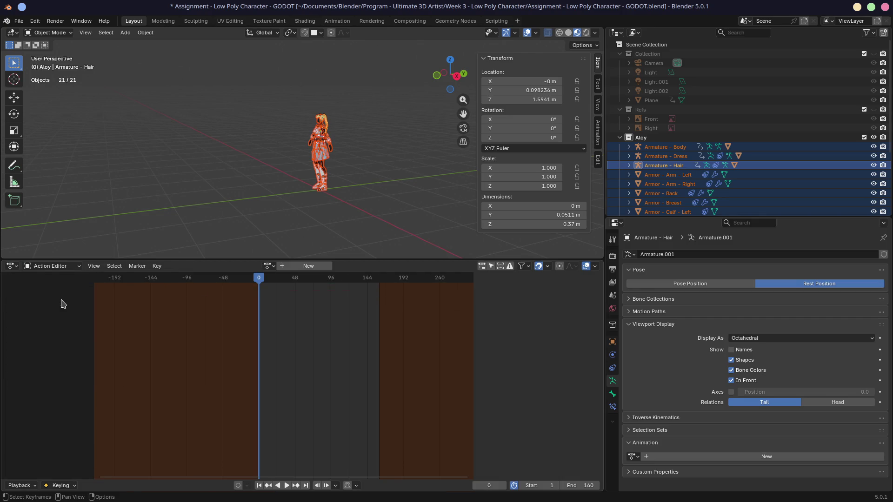
click(270, 266)
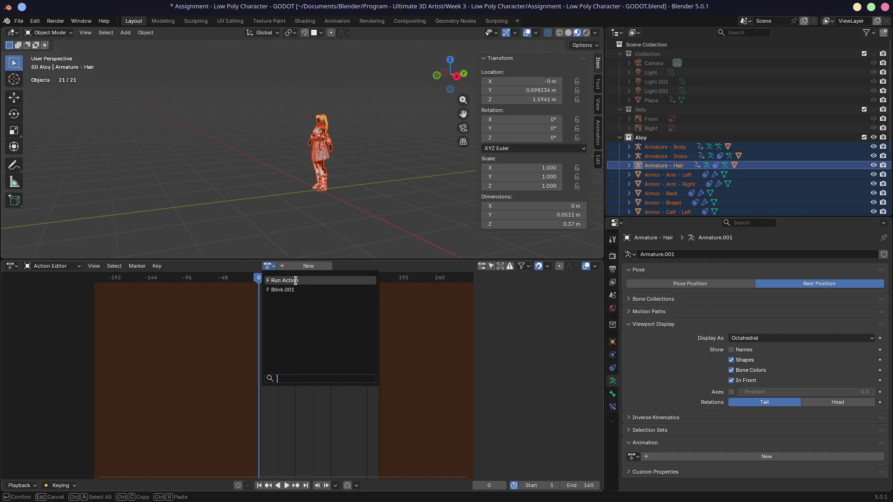
click(295, 281)
scroll(285, 331, up, 2)
scroll(284, 331, up, 2)
scroll(285, 331, up, 2)
scroll(284, 331, up, 1)
scroll(284, 331, up, 1)
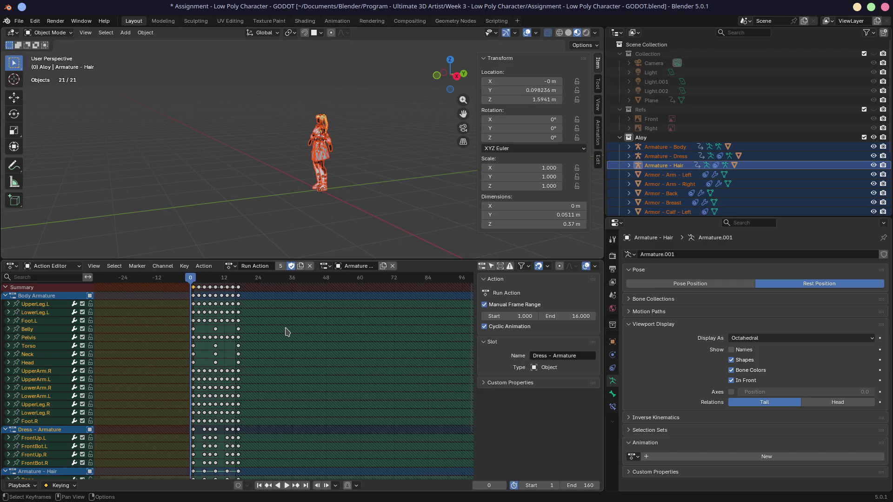
scroll(220, 340, down, 2)
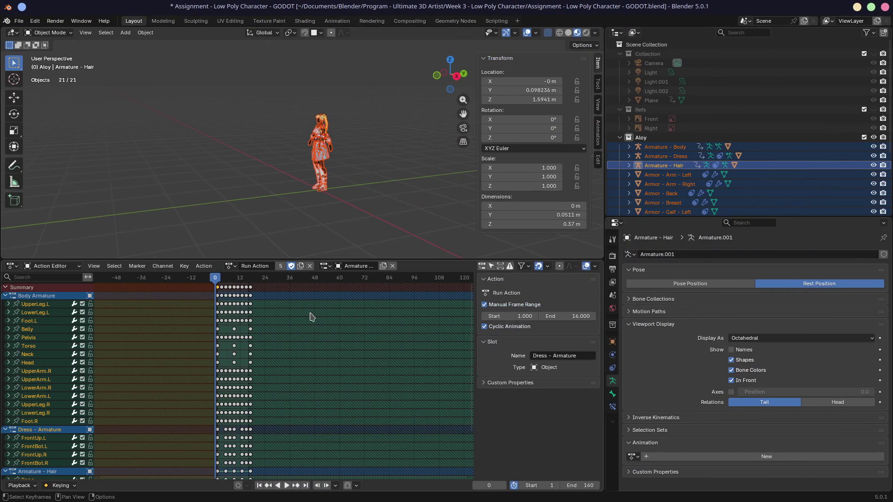
scroll(291, 334, down, 2)
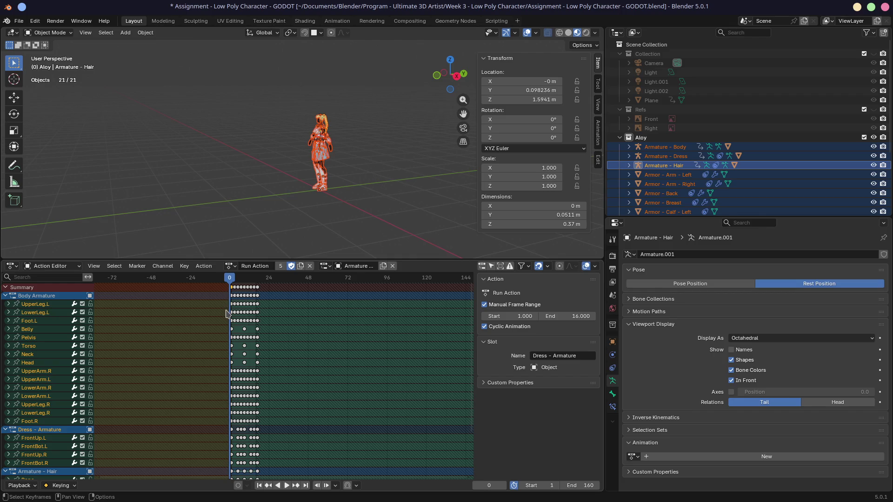
- Collapse the channel groups and delete the Plane keyframe from Run Action
click(8, 297)
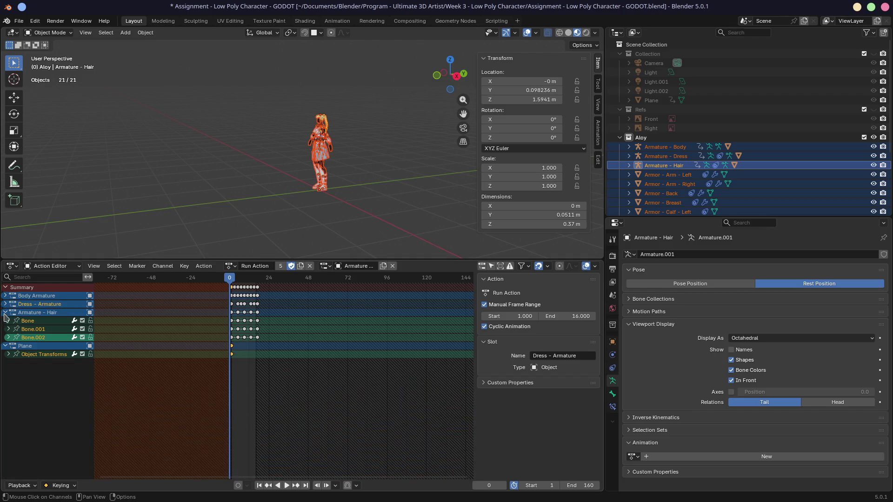
click(6, 313)
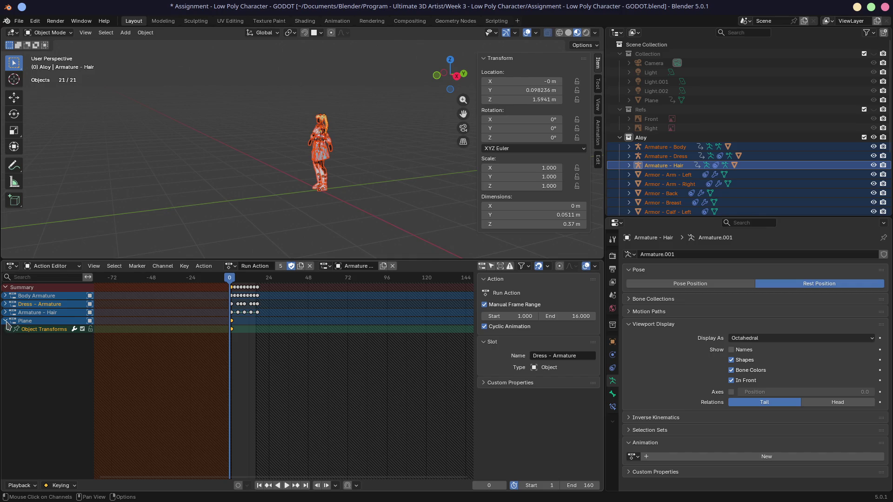
click(6, 320)
scroll(236, 340, up, 2)
scroll(235, 339, up, 2)
scroll(218, 339, up, 3)
click(129, 321)
right_click(129, 324)
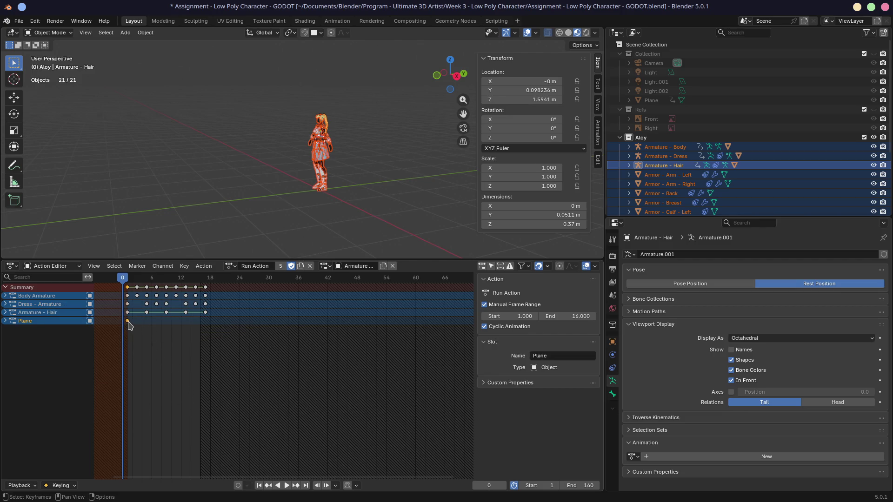
right_click(129, 325)
click(127, 322)
right_click(127, 324)
mouse_move(93, 413)
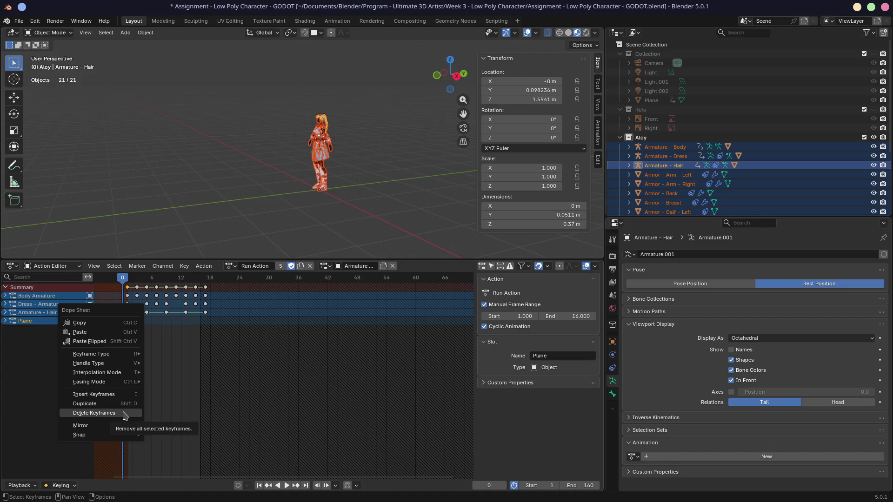
click(115, 416)
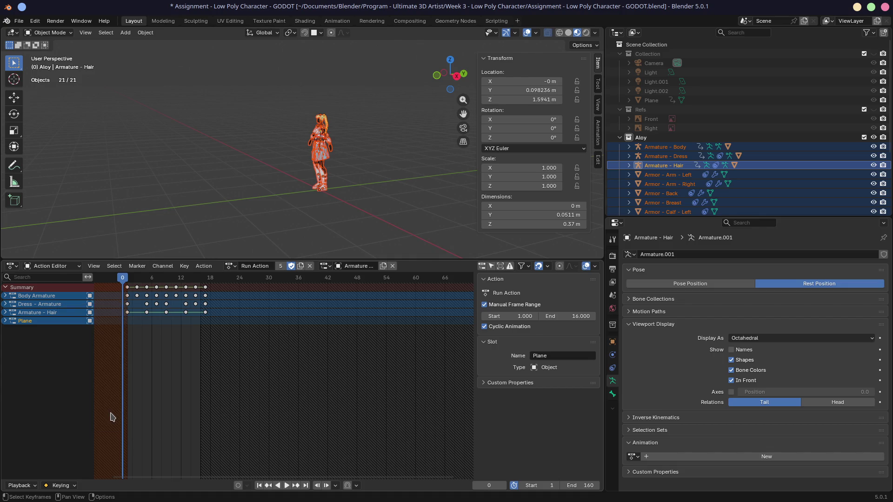
- Delete the Plane channel, leaving the three armatures, and save the file
right_click(51, 323)
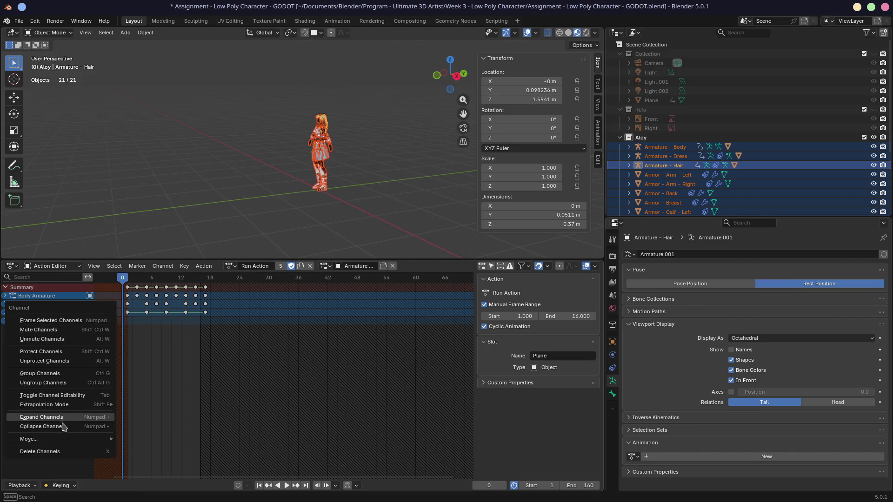
click(40, 452)
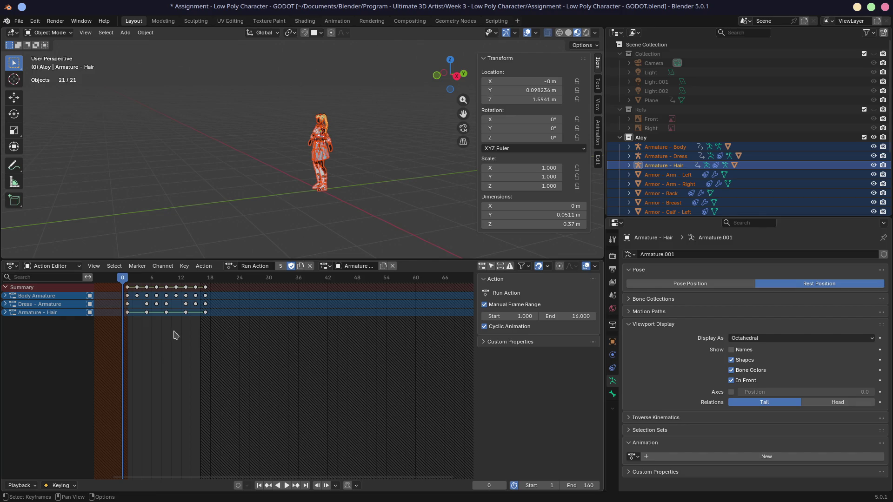
key(ctrl+s)
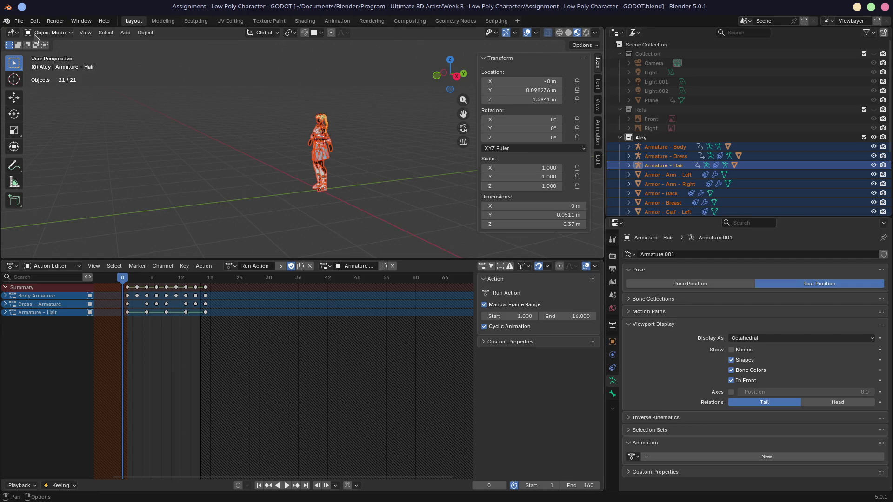
- Export the glTF again with Merge Animation set to Actions, overwriting the old glb
click(19, 20)
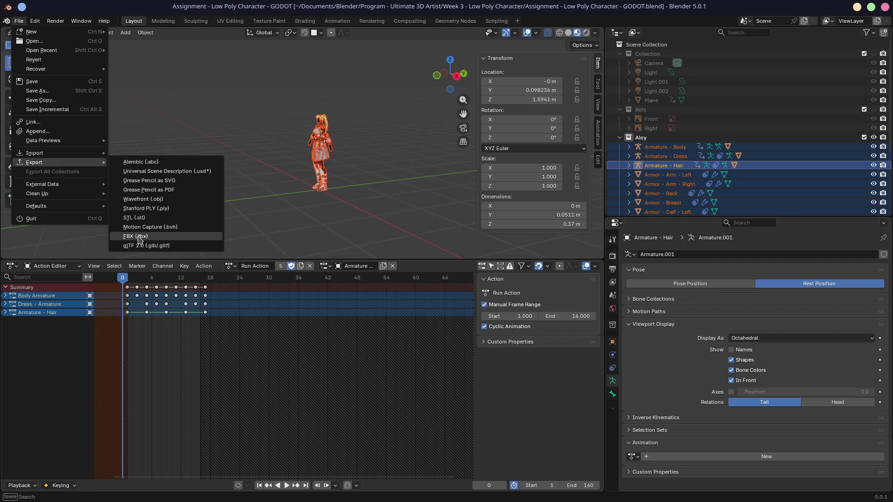
click(144, 248)
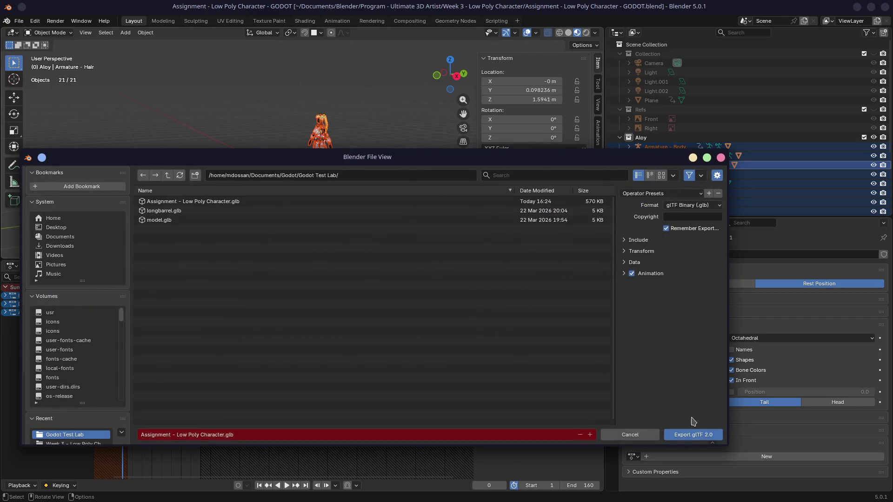
click(624, 273)
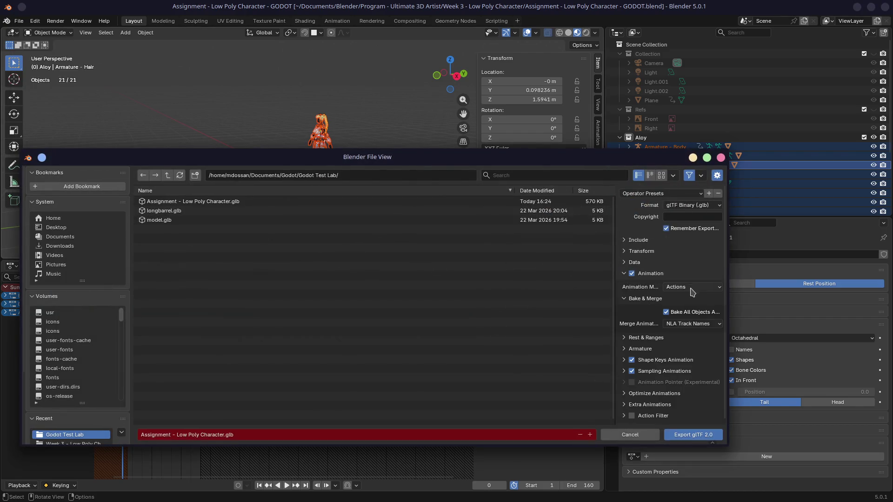
click(684, 323)
click(676, 345)
click(692, 440)
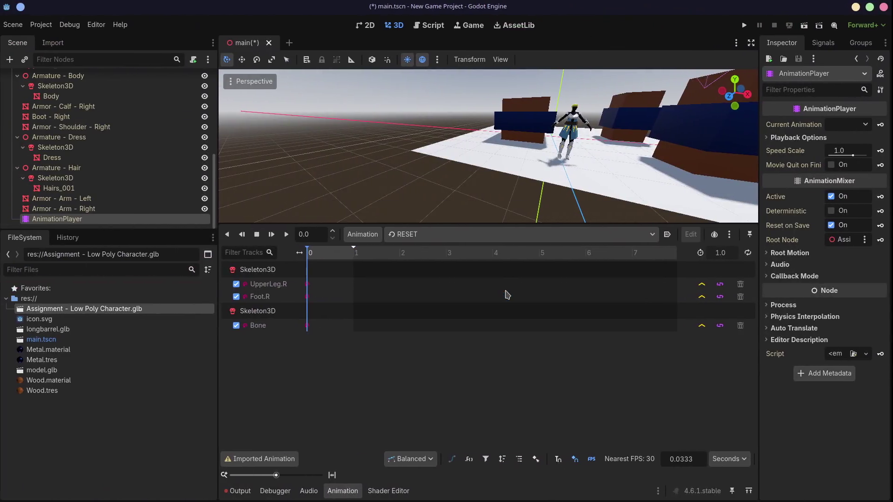
- Select Run Action from the AnimationPlayer's animation list instead of RESET
click(453, 235)
click(438, 264)
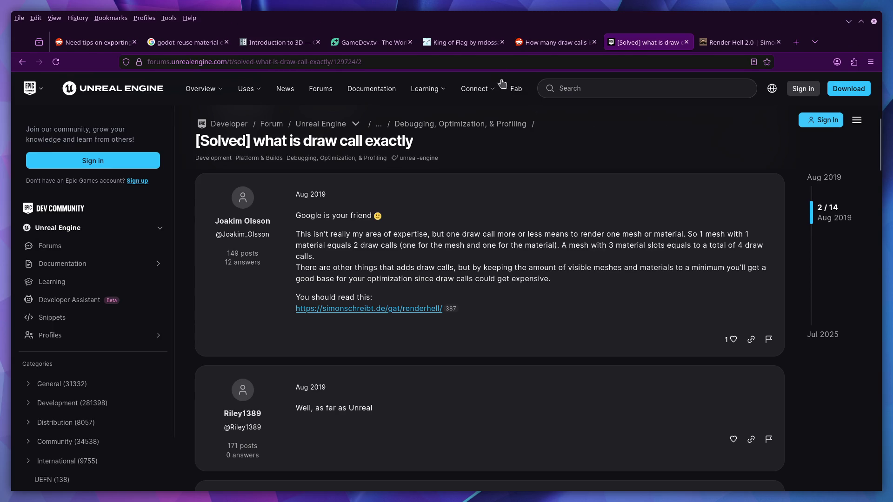
- From the King of Flag itch.io page, open the 'Multiplayer improvement, and game timer' devlog post
click(461, 21)
scroll(395, 302, up, 4)
scroll(413, 315, down, 3)
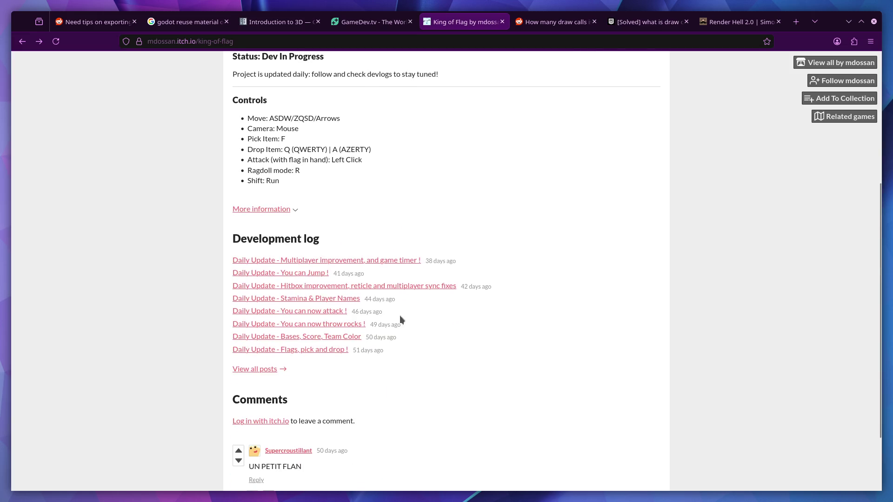
click(319, 265)
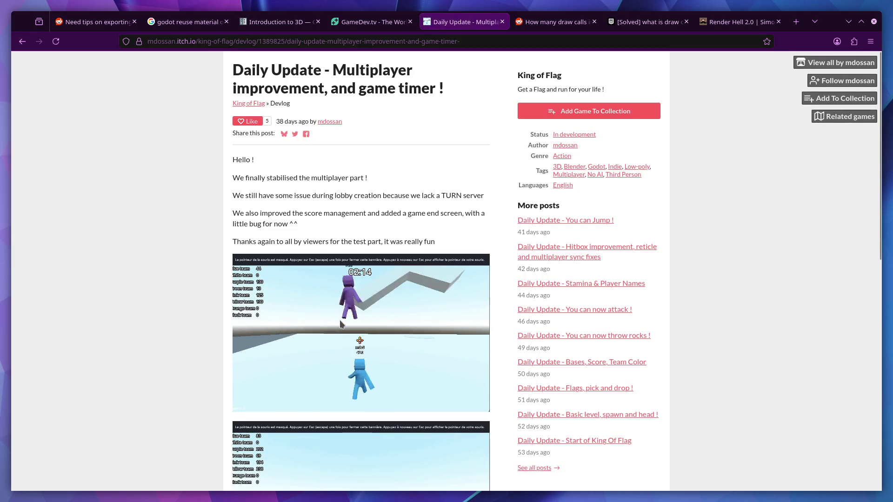
scroll(377, 312, down, 5)
scroll(418, 251, up, 1)
scroll(437, 297, up, 2)
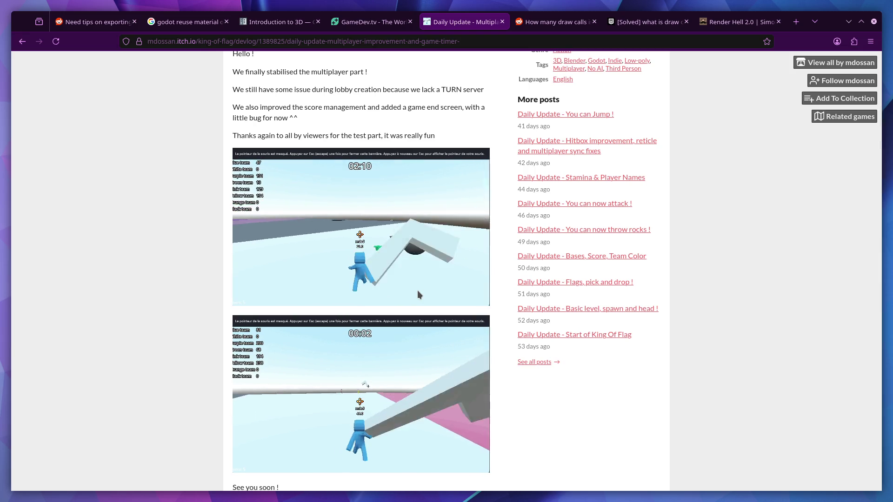